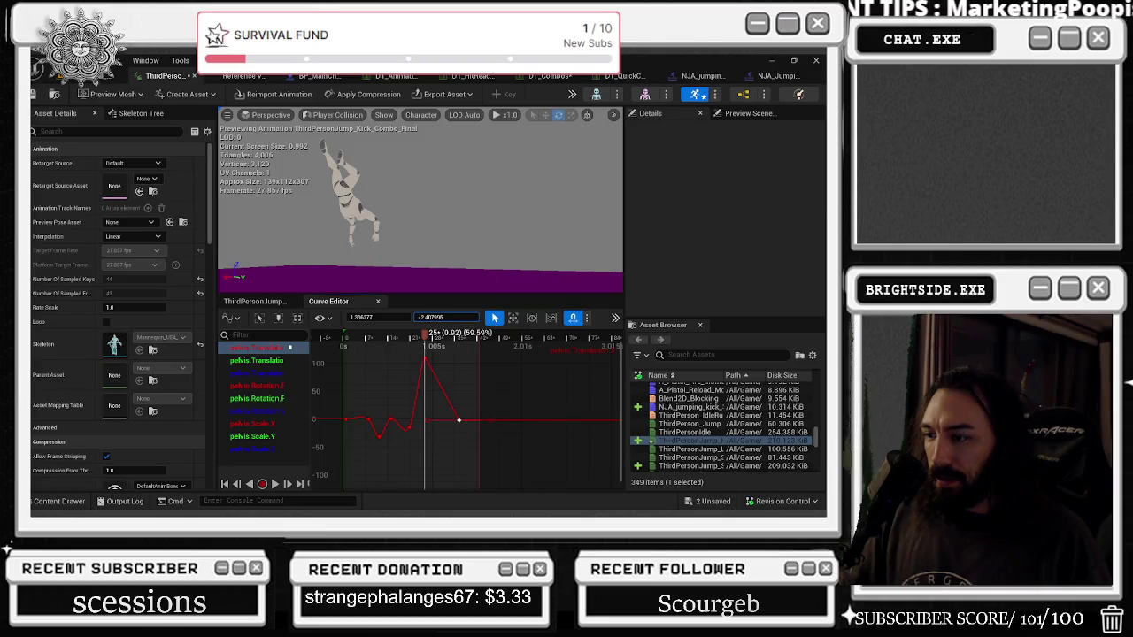
Step: Try a new time on the pelvis.Translation.X peak key, preview it, then undo it
left_click(436, 316)
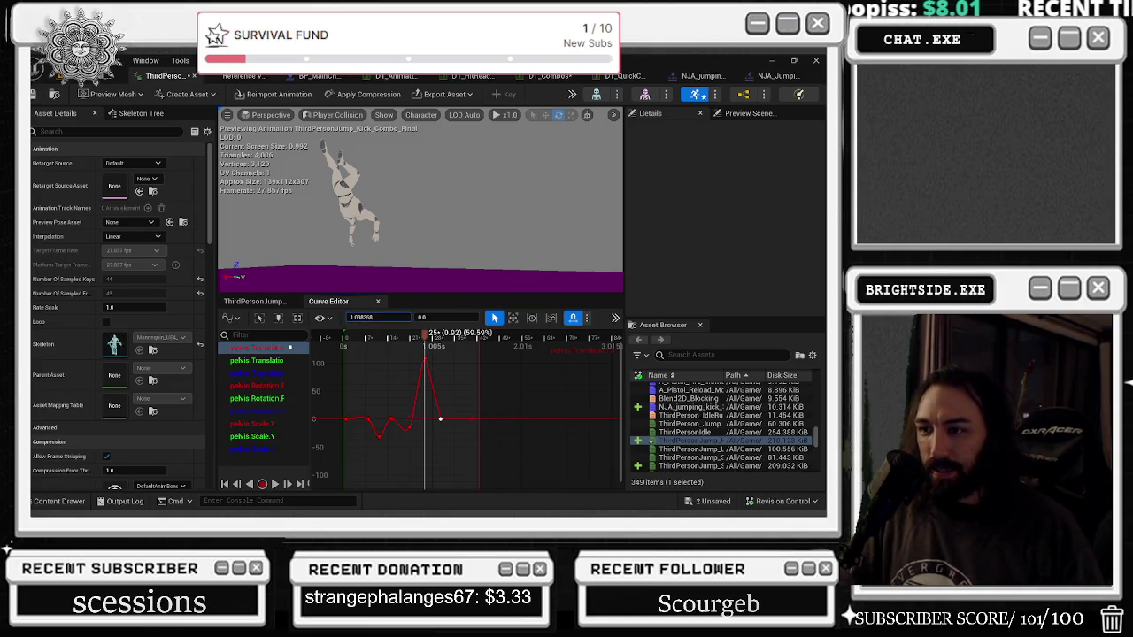
key("space")
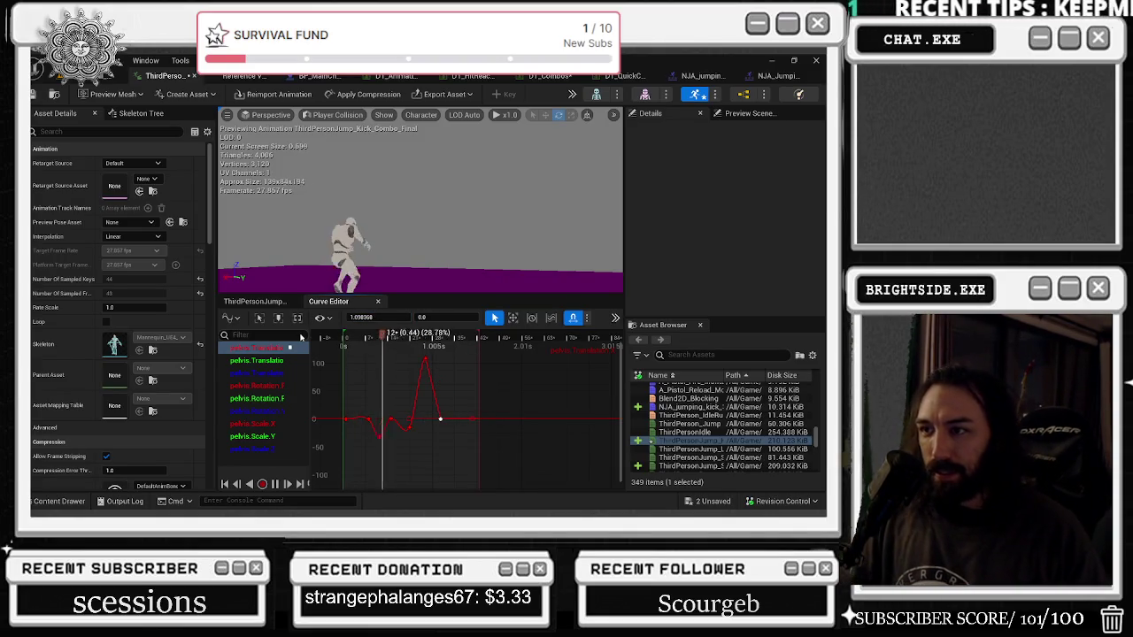
key("space")
left_click_drag(469, 372, 455, 374)
key("ctrl+z")
Step: Flatten the tangents on the peak key and preview the kick to check the hold
right_click(426, 373)
left_click(655, 280)
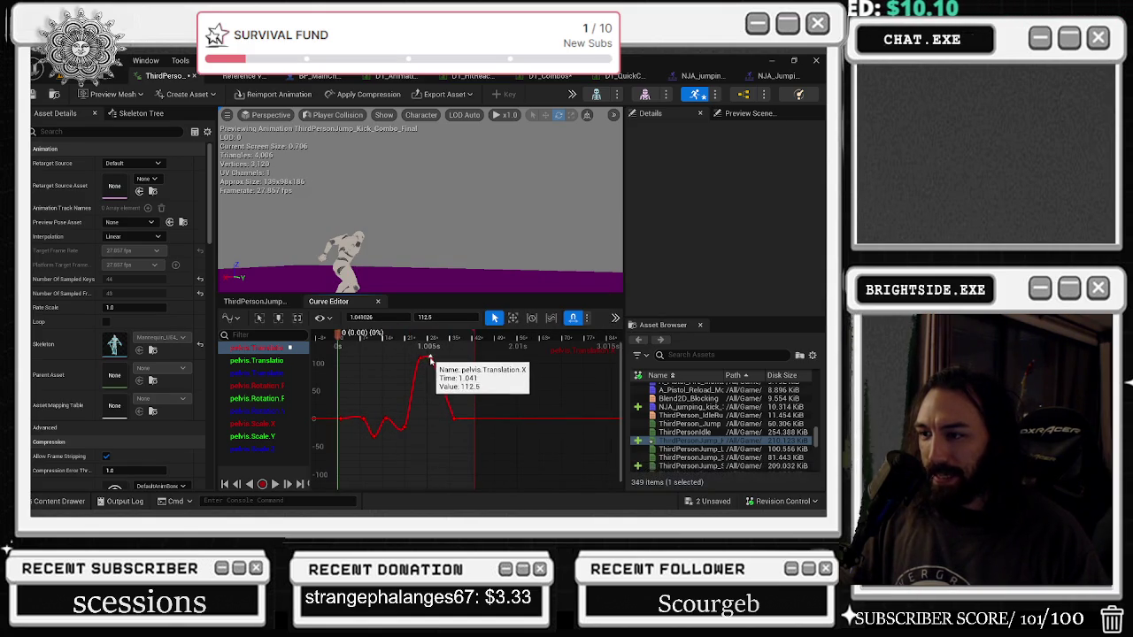
key("space")
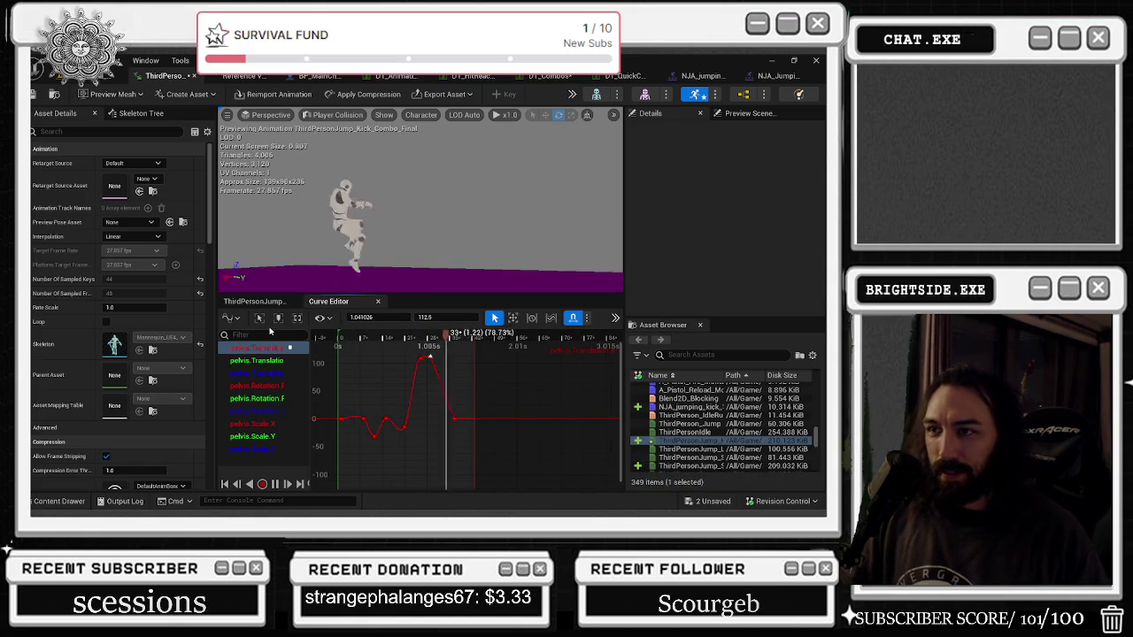
key("space")
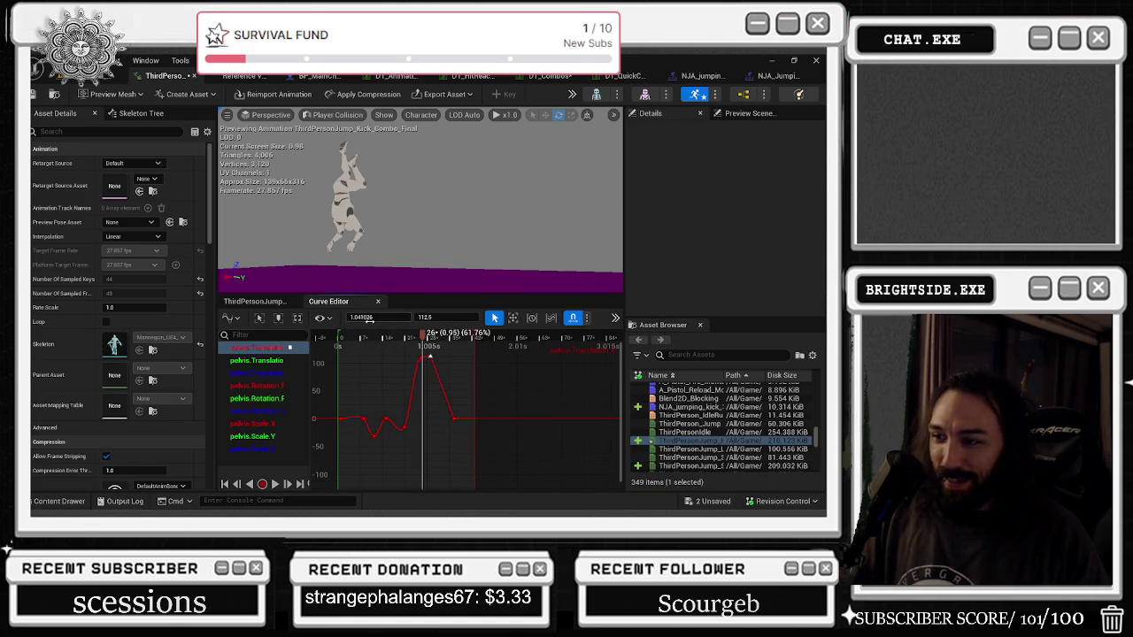
key("space")
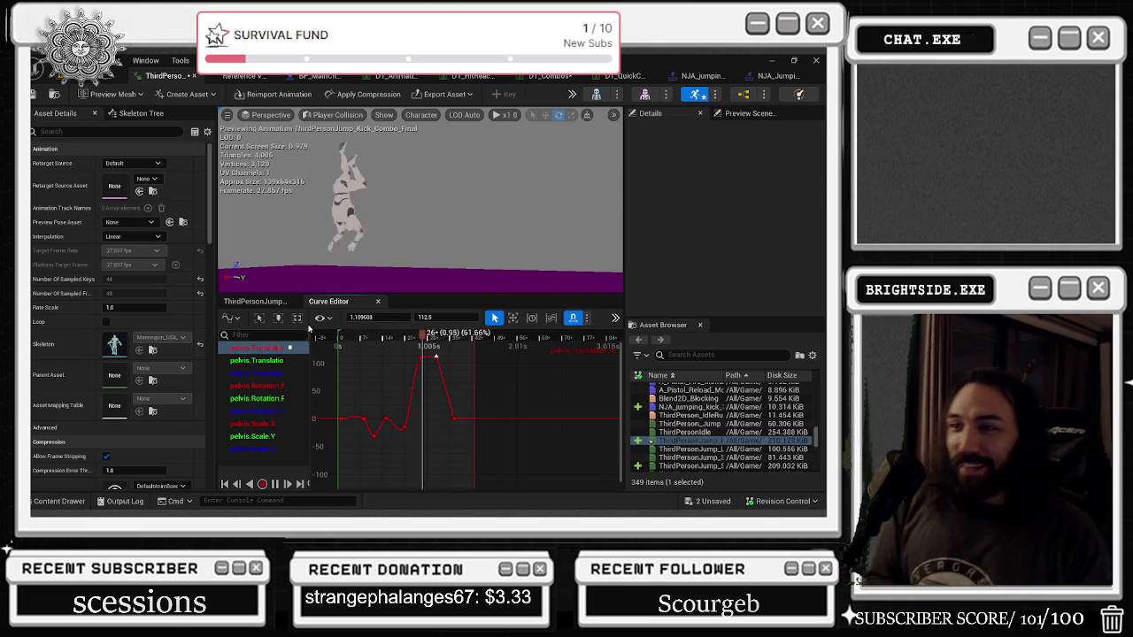
key("space")
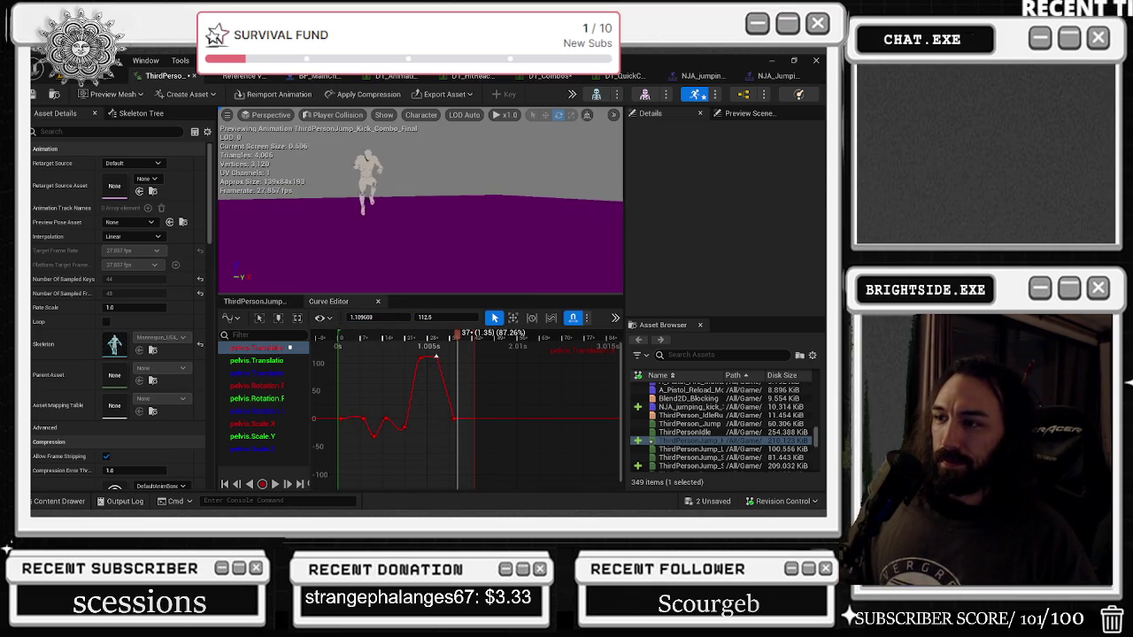
key("space")
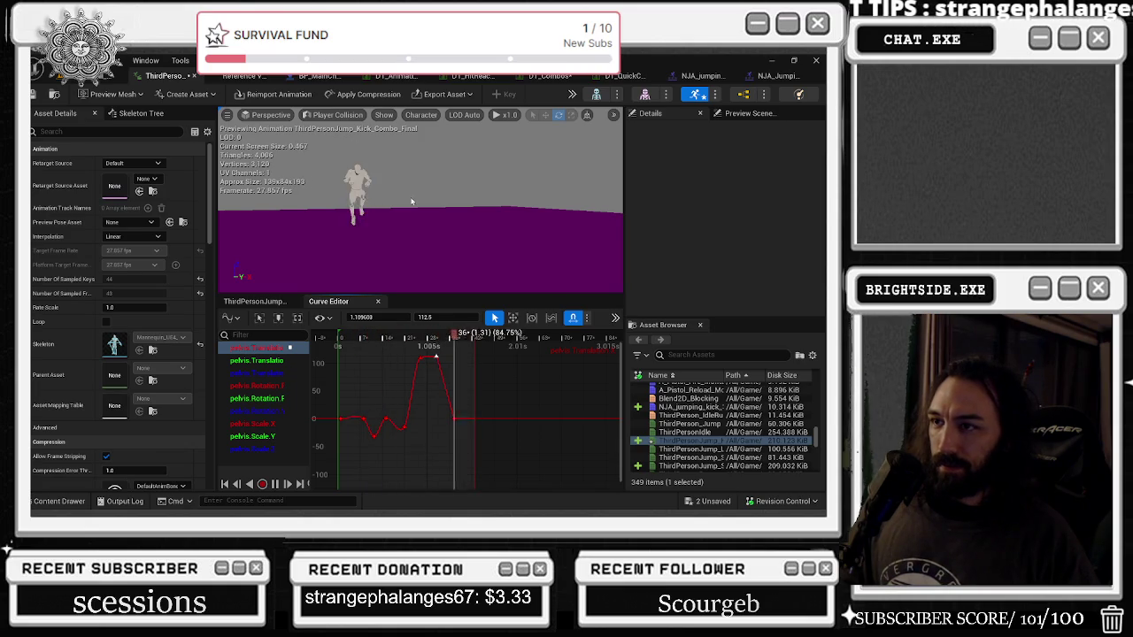
Step: Select the peak keys and the drop-to-zero key, undo a timing change, and replay the jump
left_click_drag(456, 374, 457, 373)
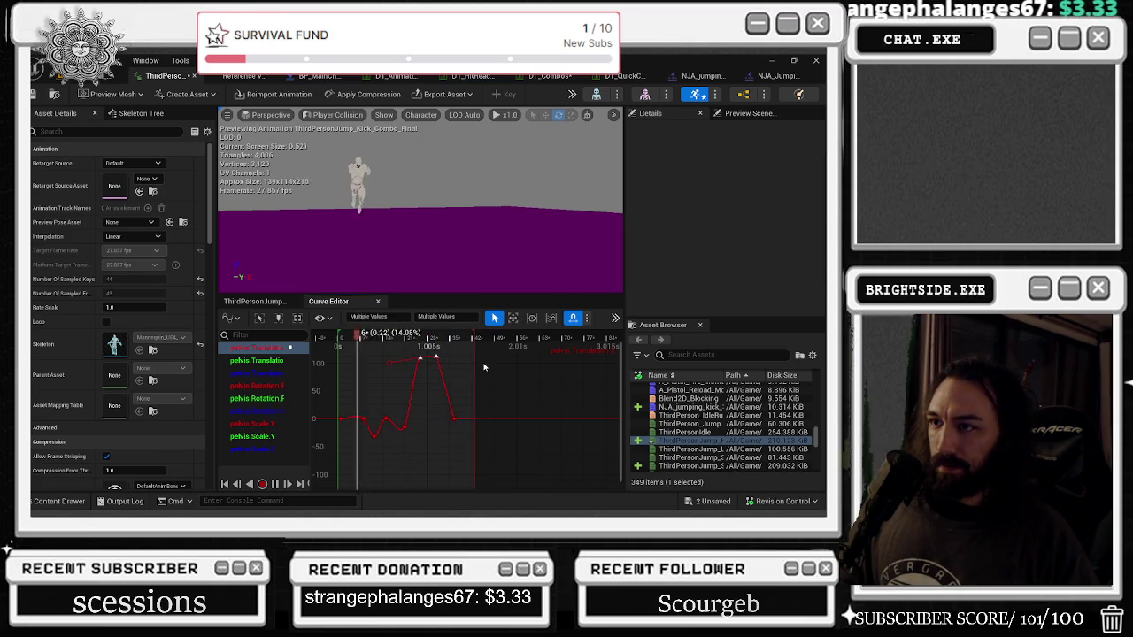
mouse_move(459, 423)
left_click(461, 384)
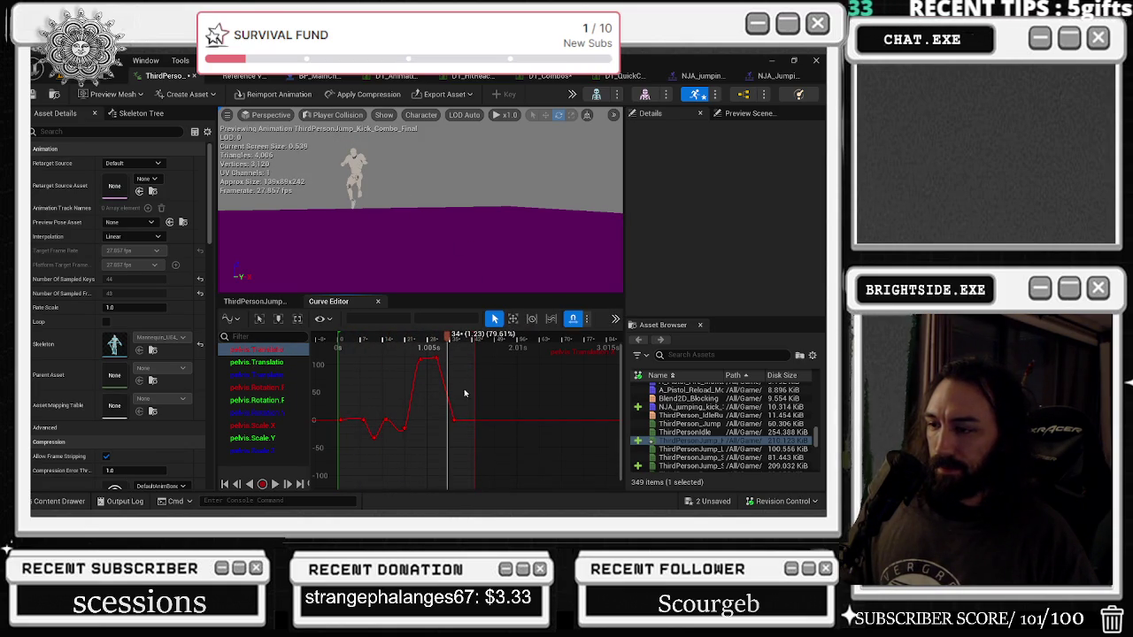
left_click(454, 419)
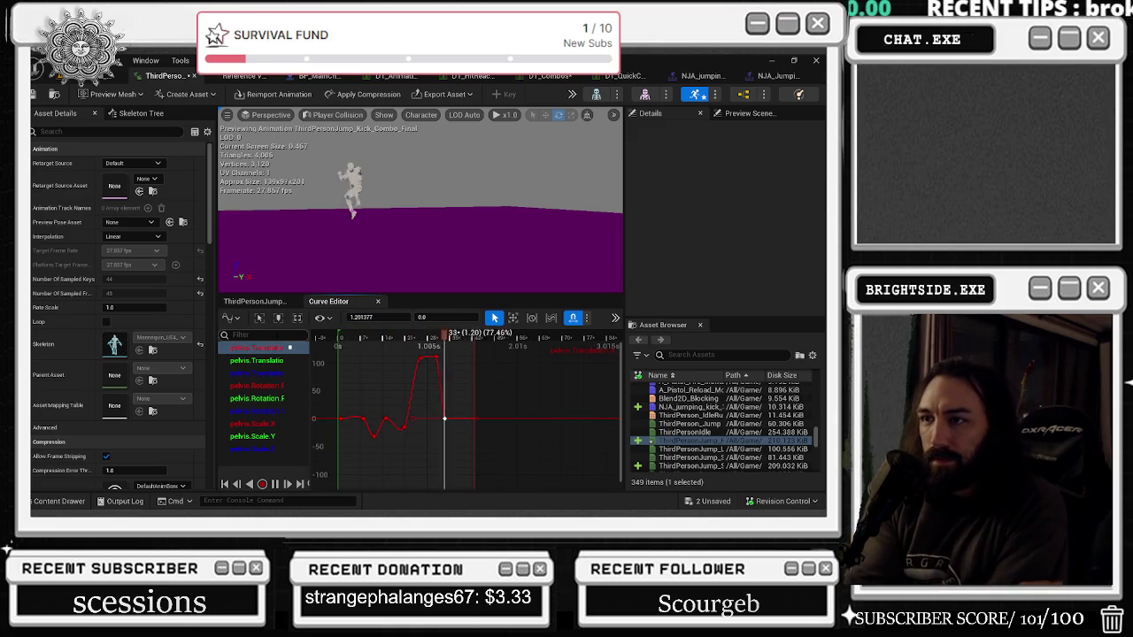
key("space")
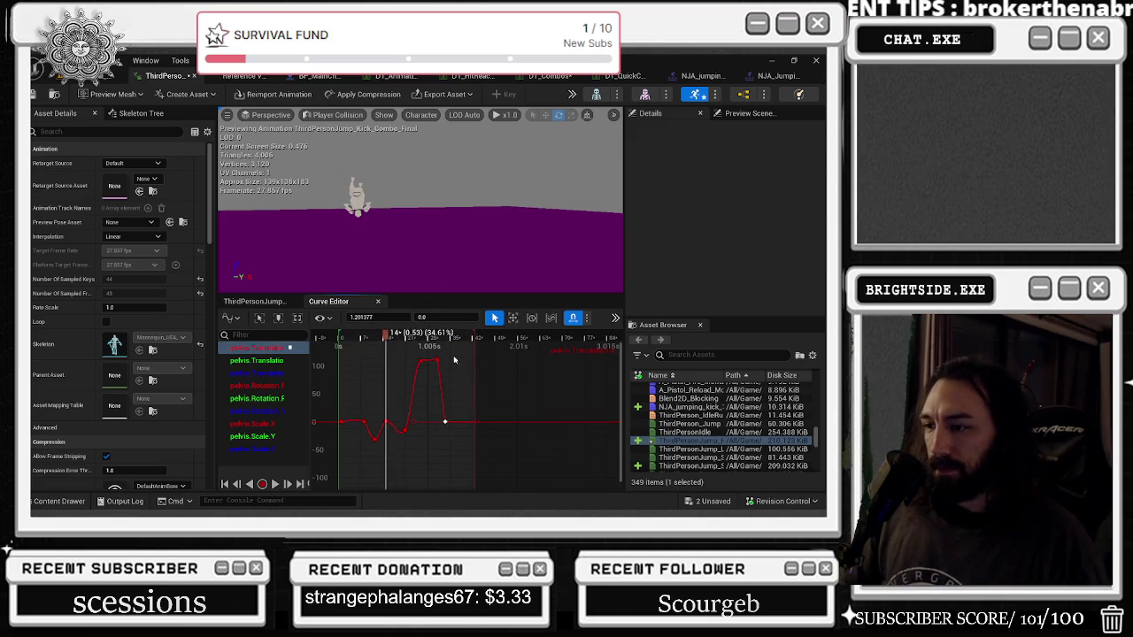
key("ctrl+z")
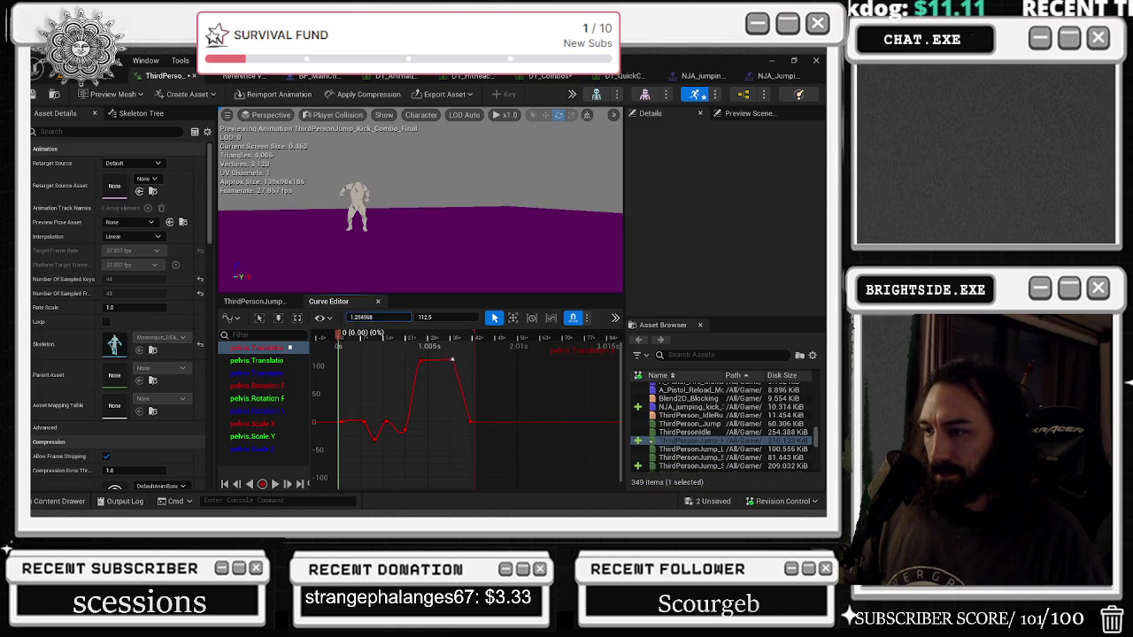
key("space")
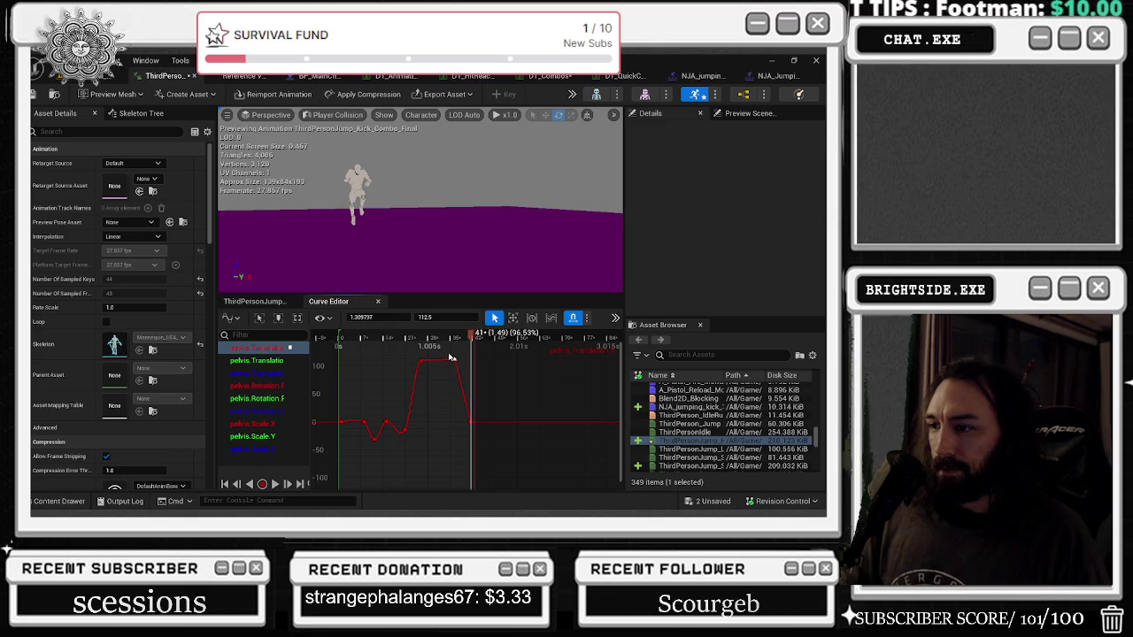
key("space")
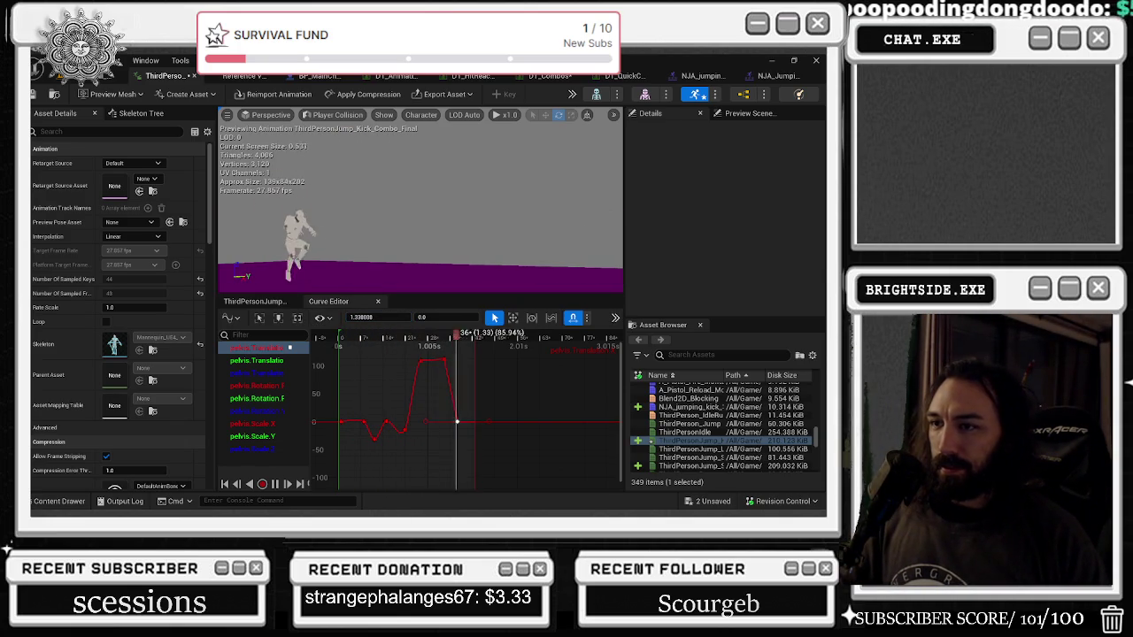
key("space")
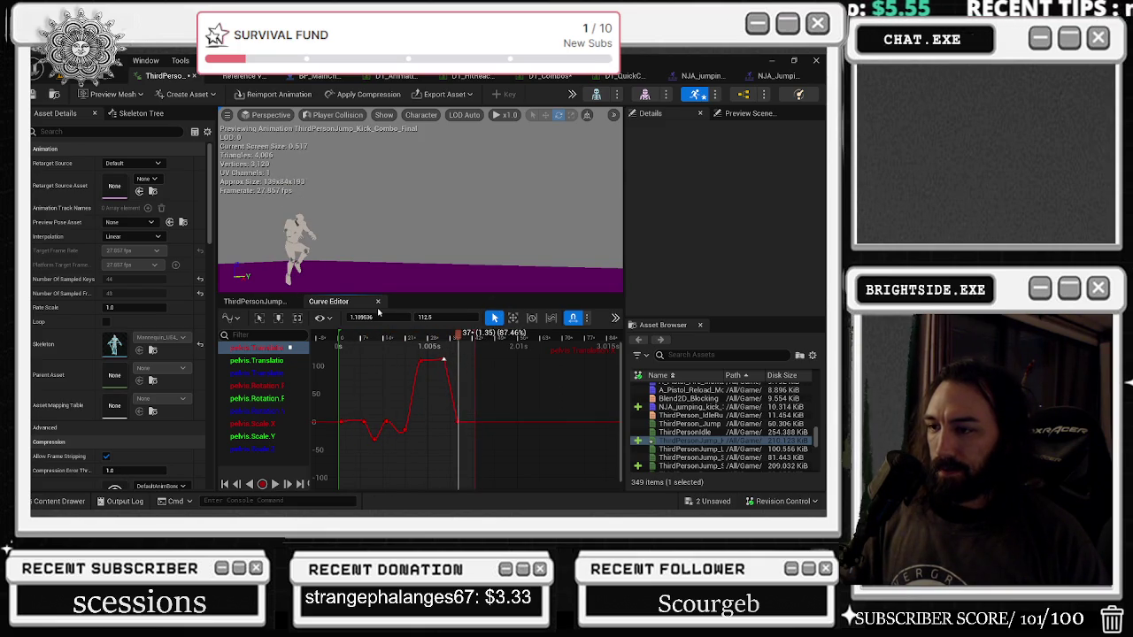
key("space")
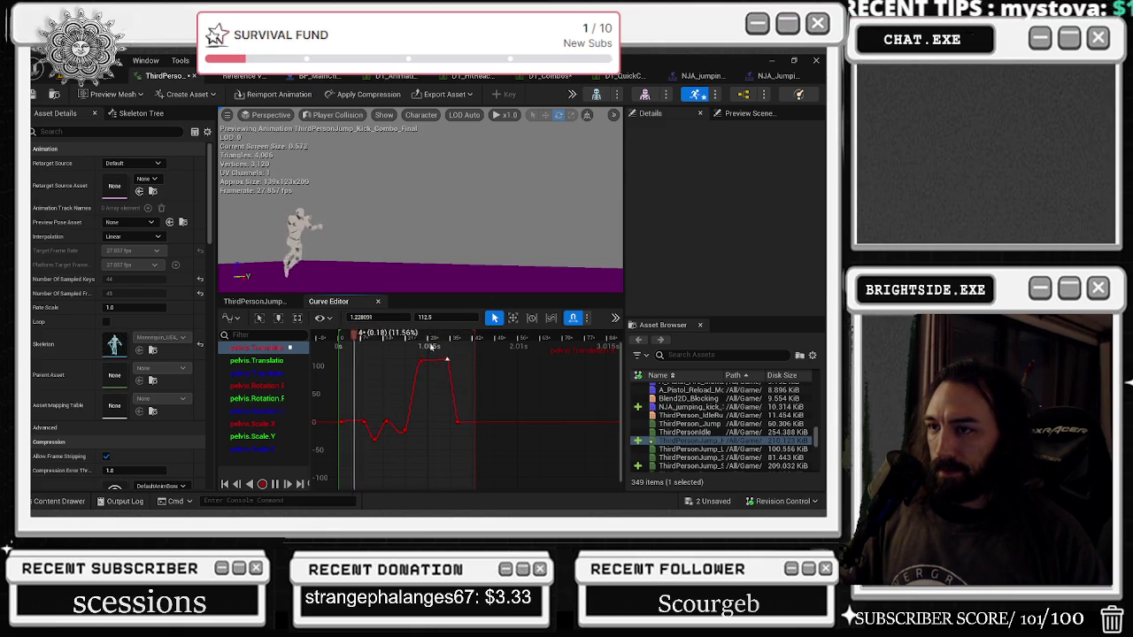
key("space")
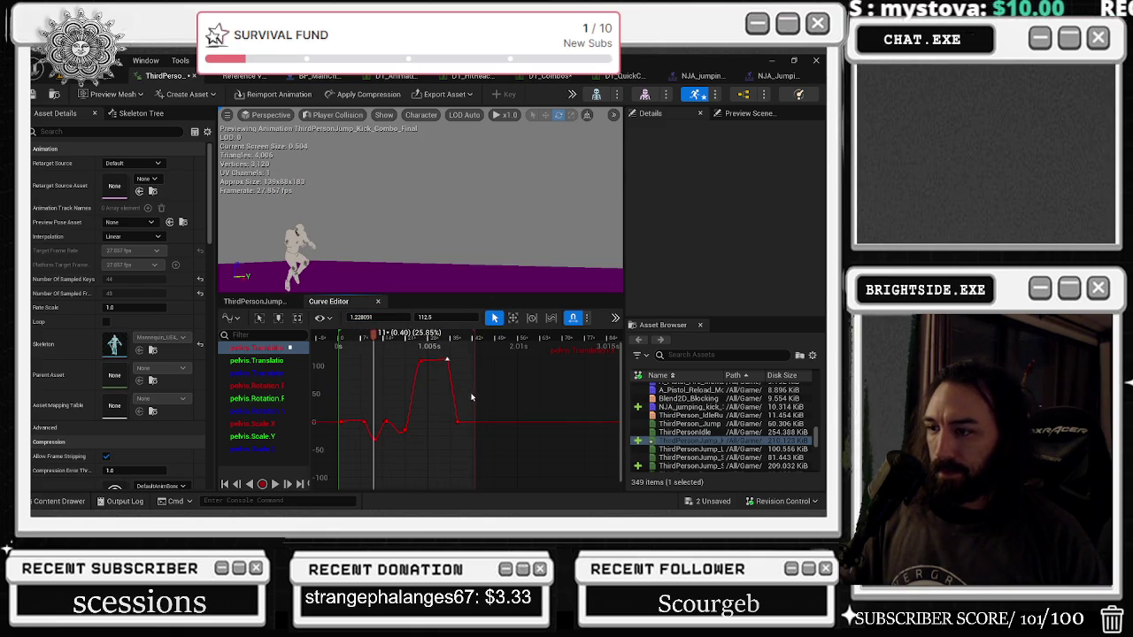
key("ctrl+z")
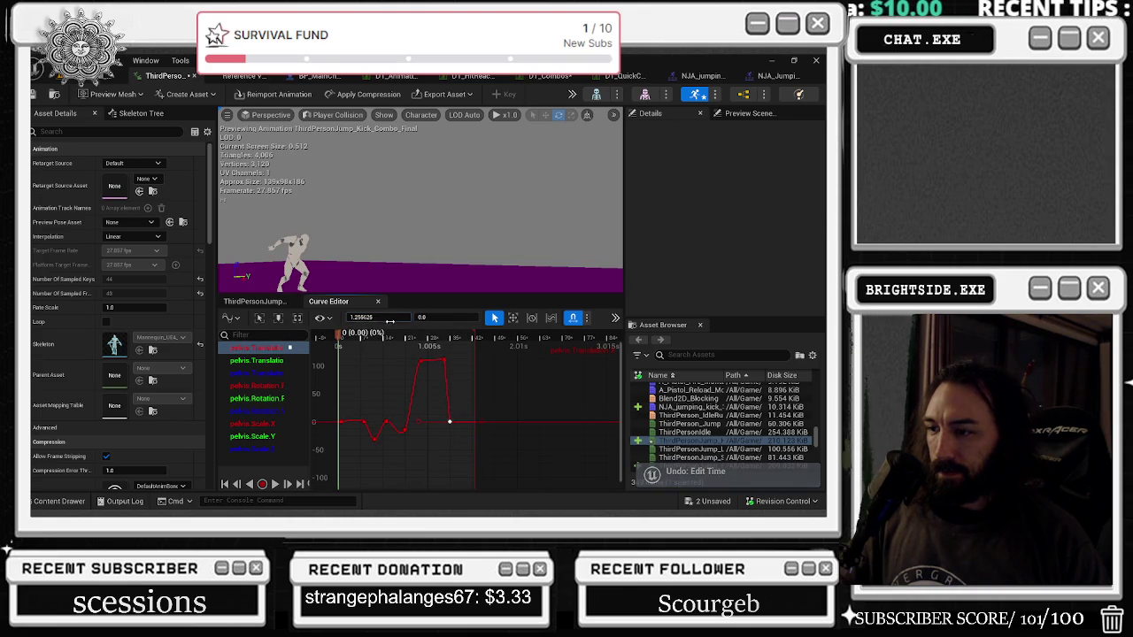
key("ctrl+y")
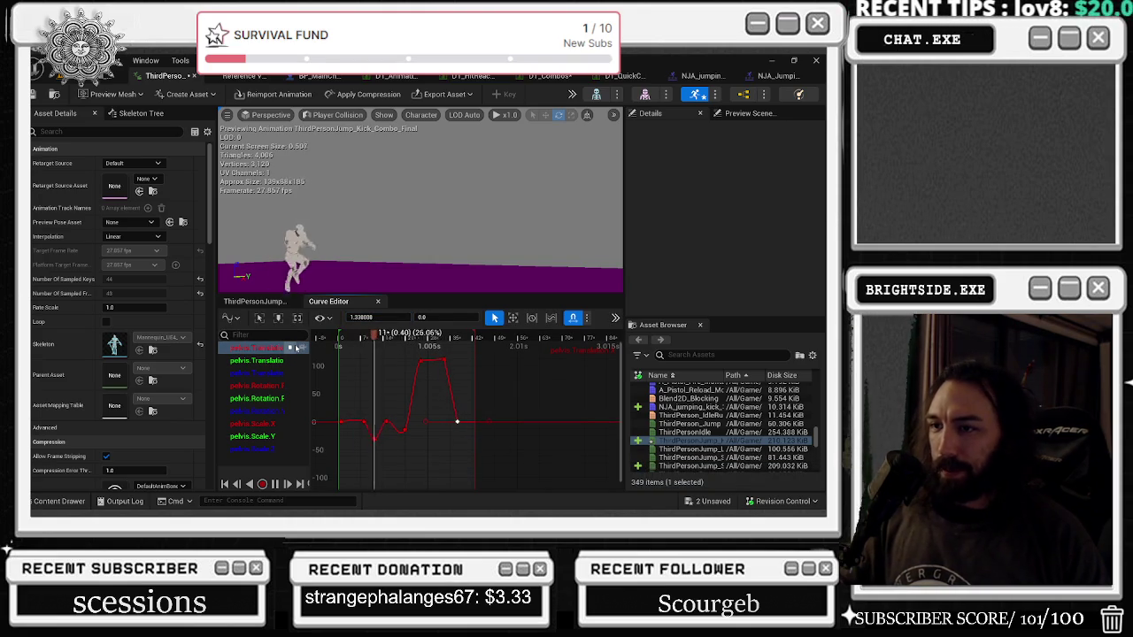
key("space")
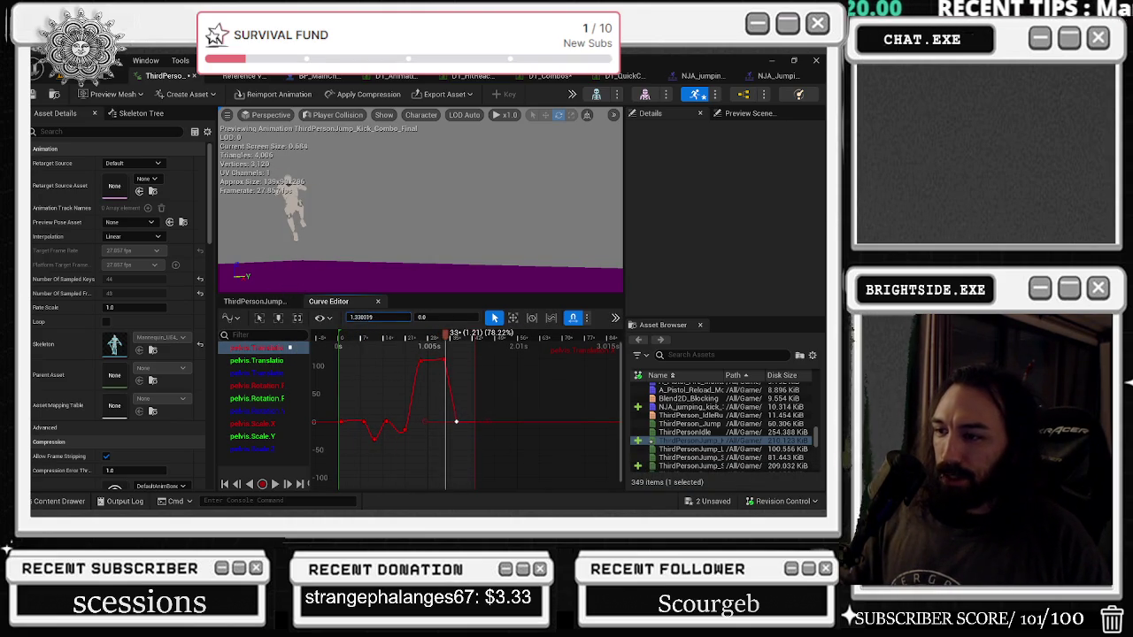
left_click_drag(383, 337, 337, 352)
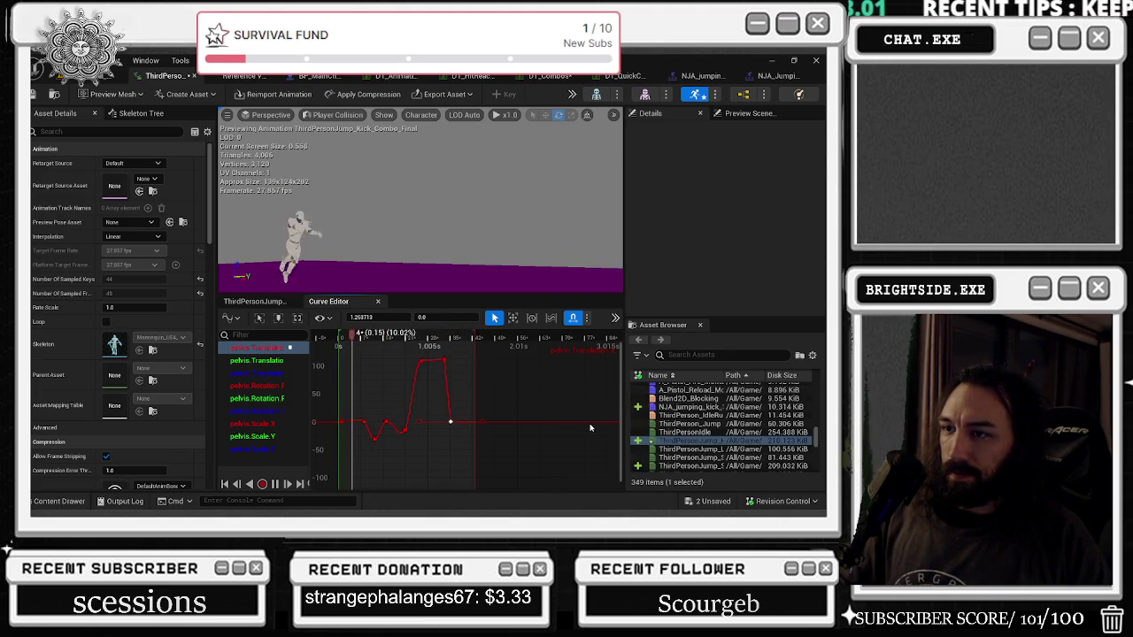
left_click_drag(448, 412, 432, 396)
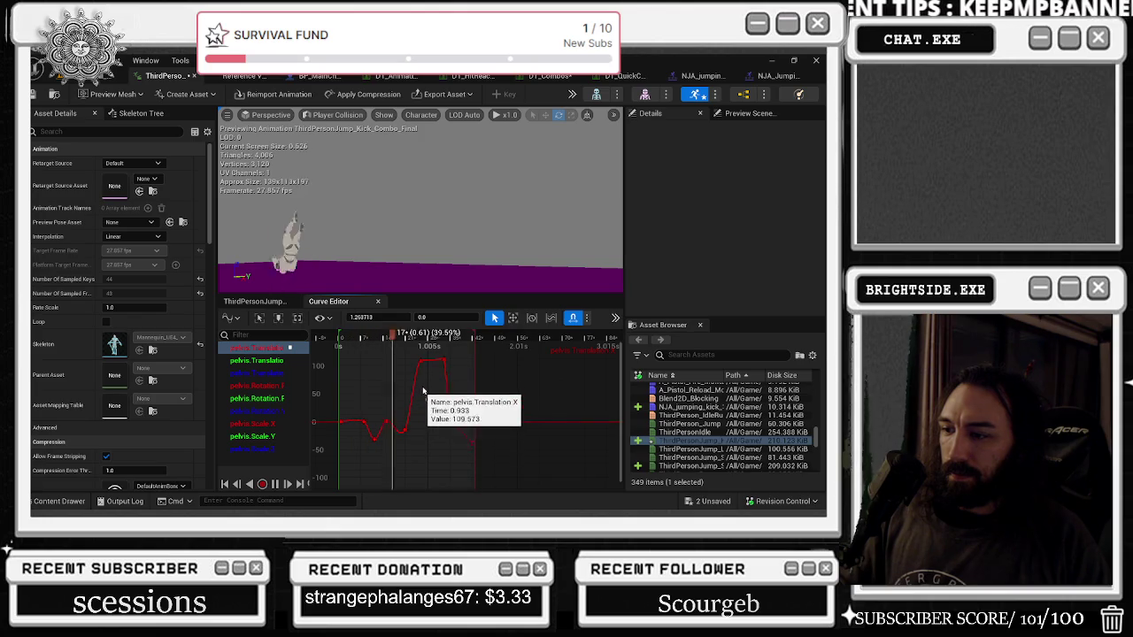
key("ctrl+z")
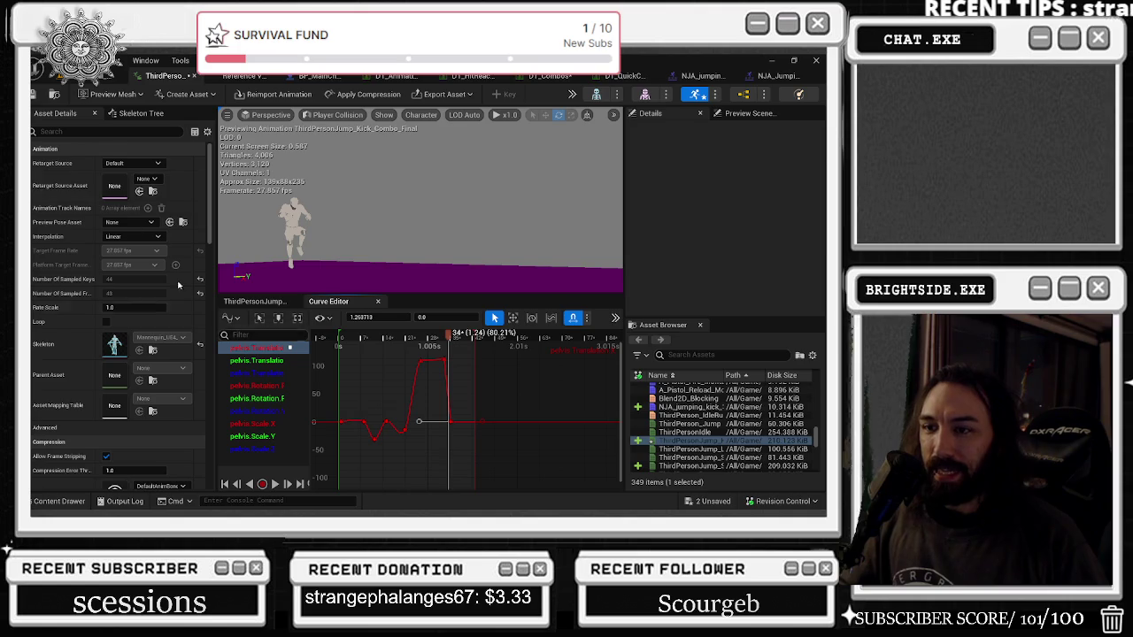
left_click(128, 113)
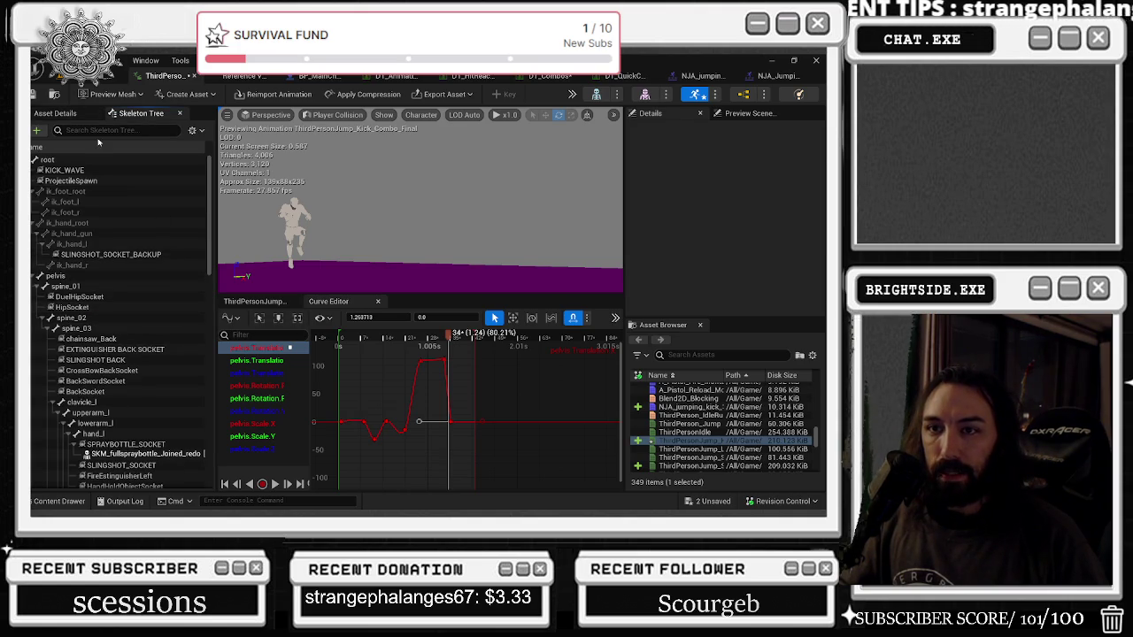
Step: Select spine_01, move the playhead to frame 41, set a key there, and play the preview
left_click(65, 289)
key("space")
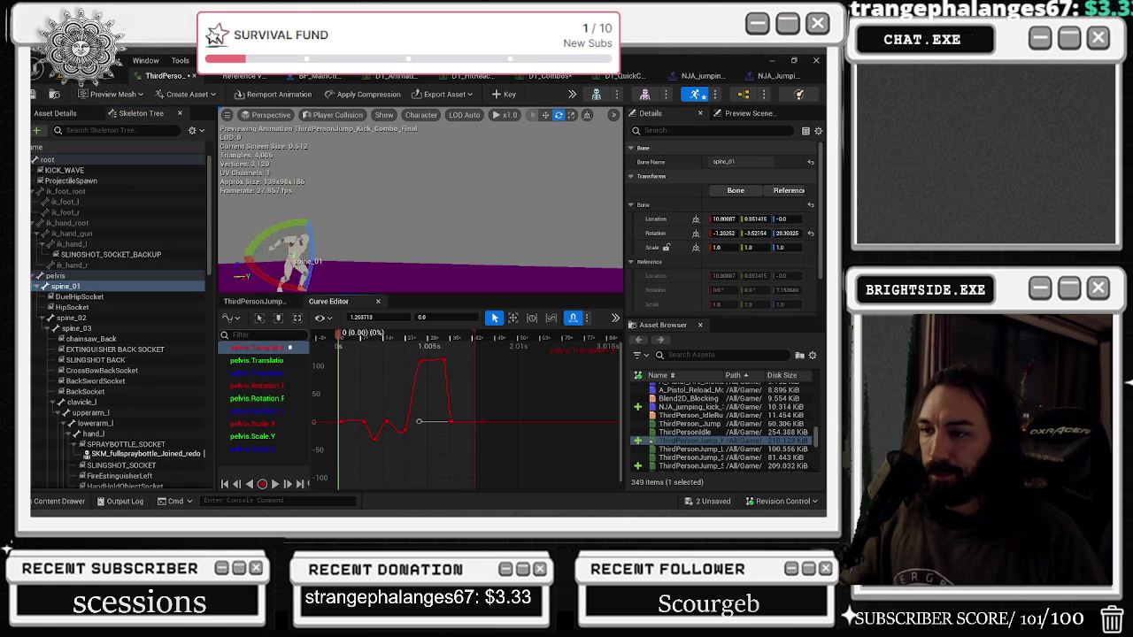
left_click(256, 301)
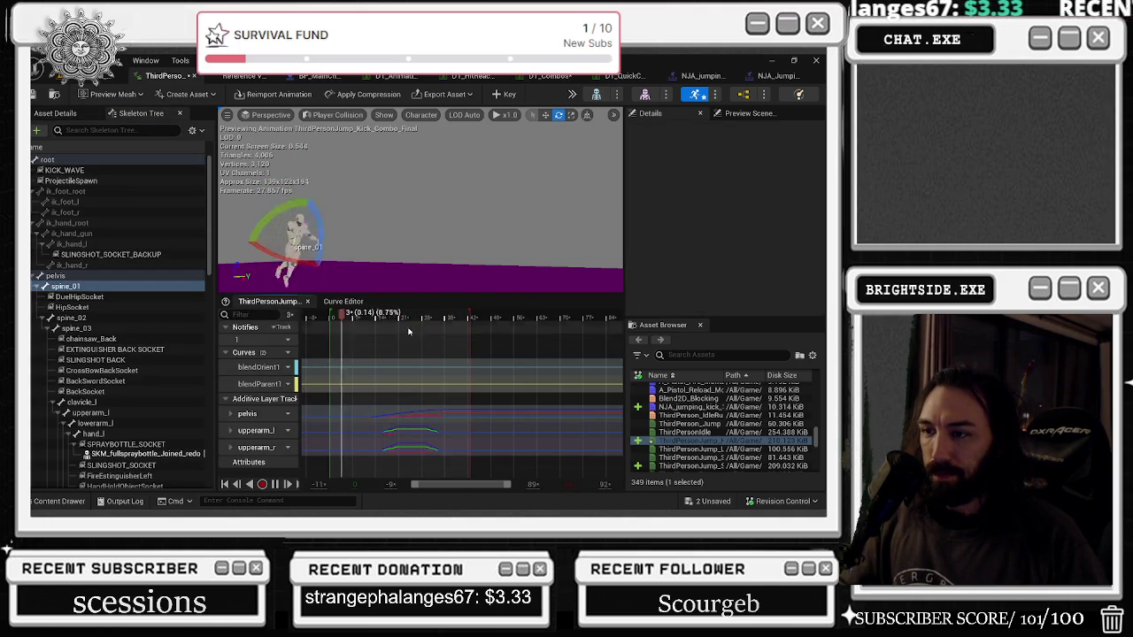
key("space")
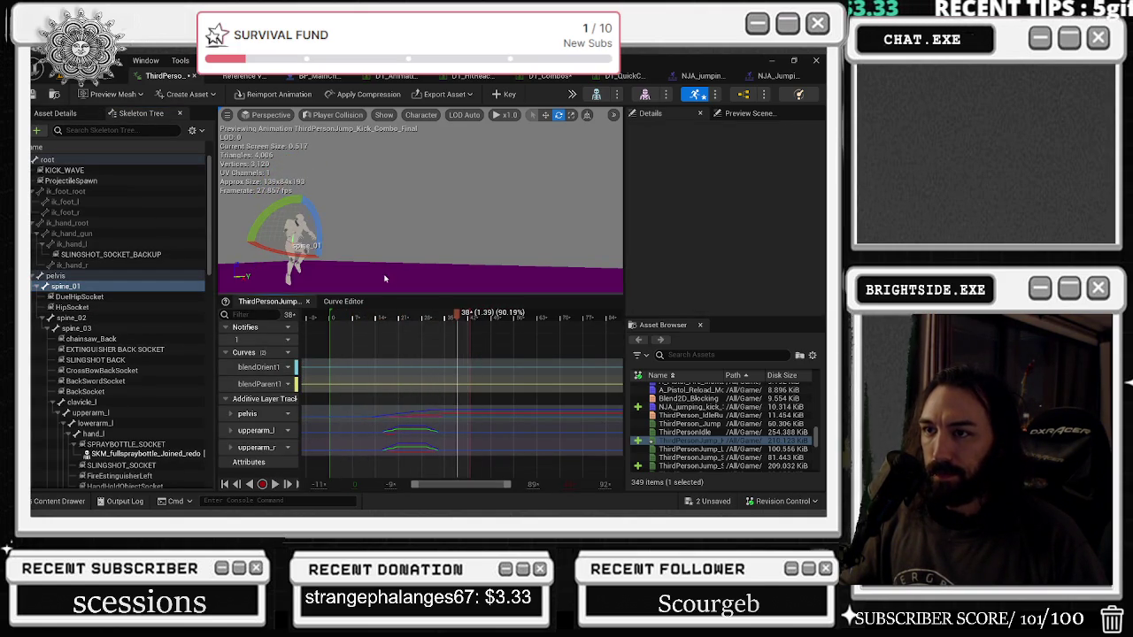
left_click(432, 317)
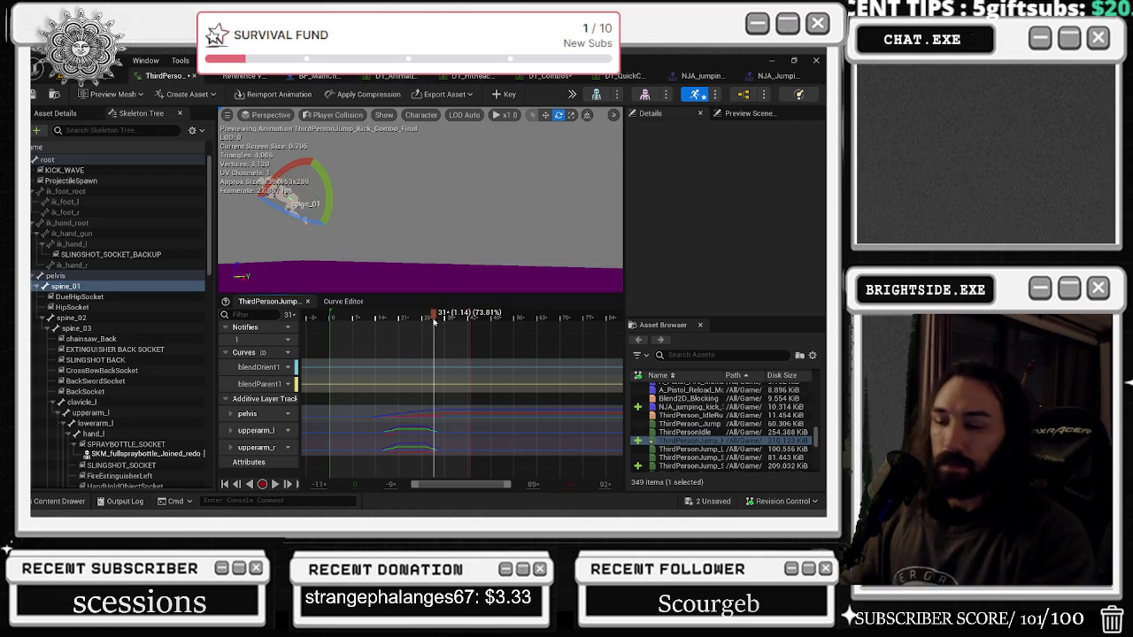
left_click(430, 316)
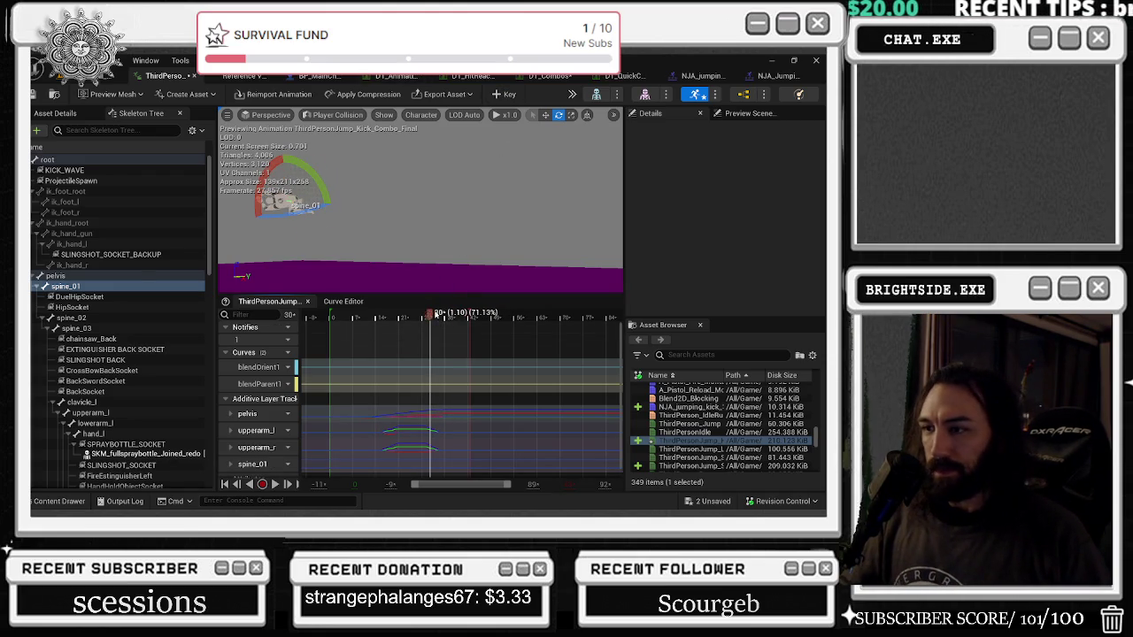
left_click_drag(433, 315, 448, 316)
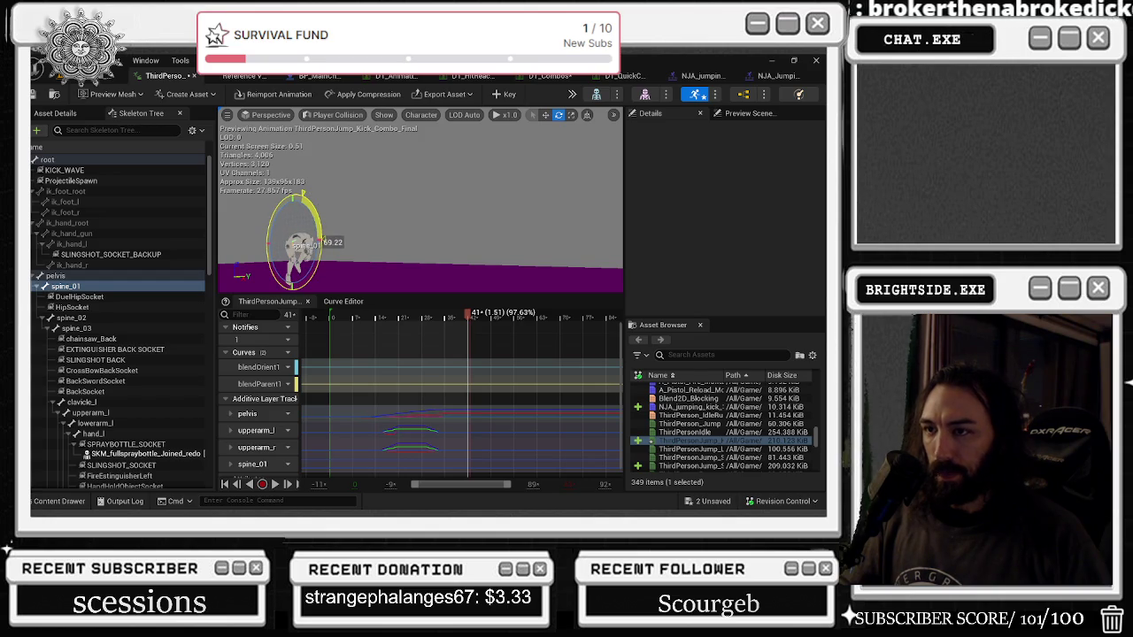
left_click(496, 94)
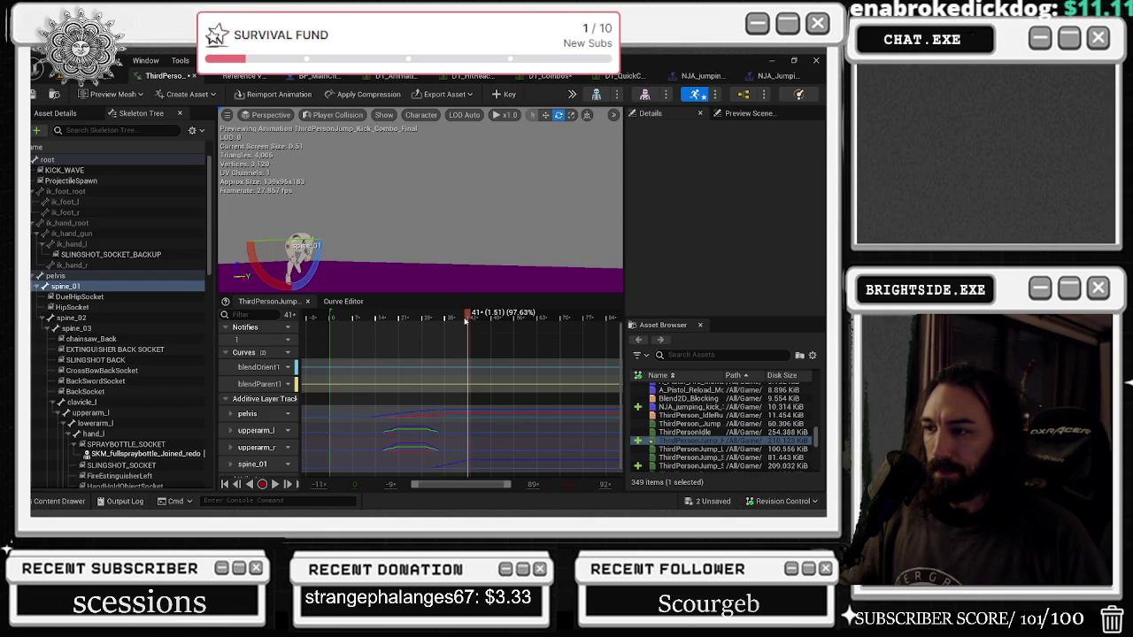
key("space")
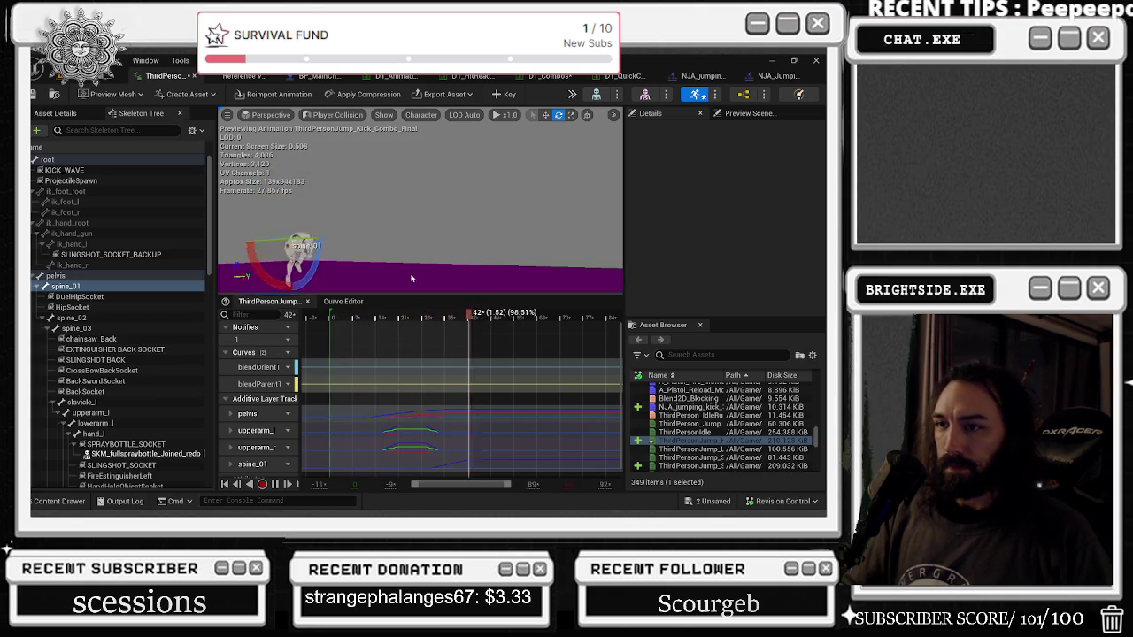
Step: Show the animation curves as graphs and add all spine_01 translation and rotation curves
double_click(247, 414)
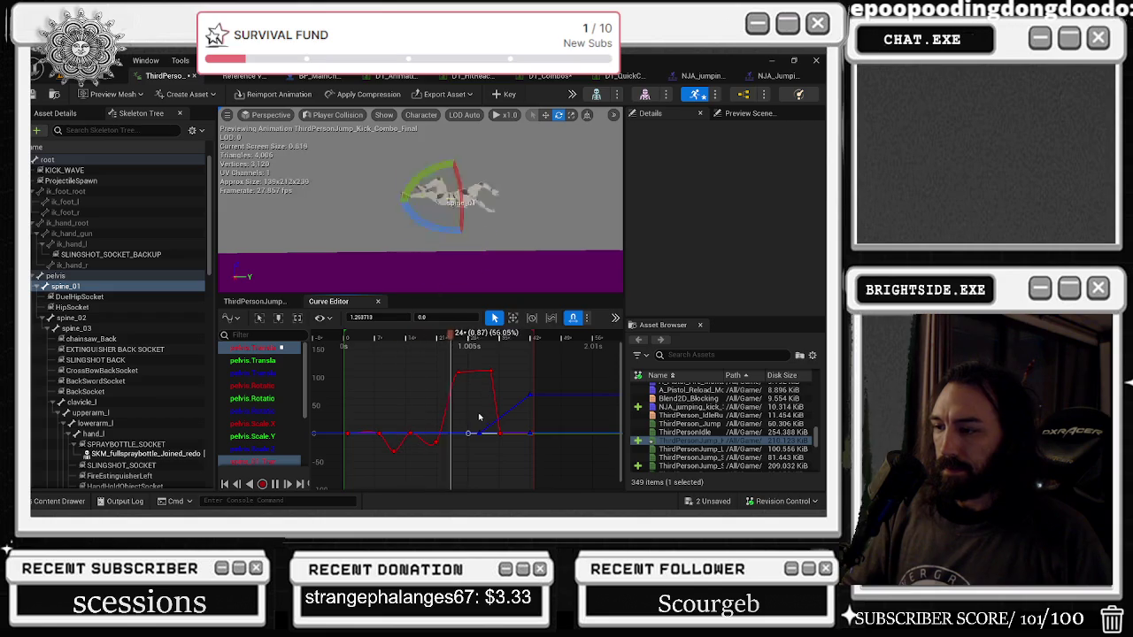
scroll(265, 402, "down", 5)
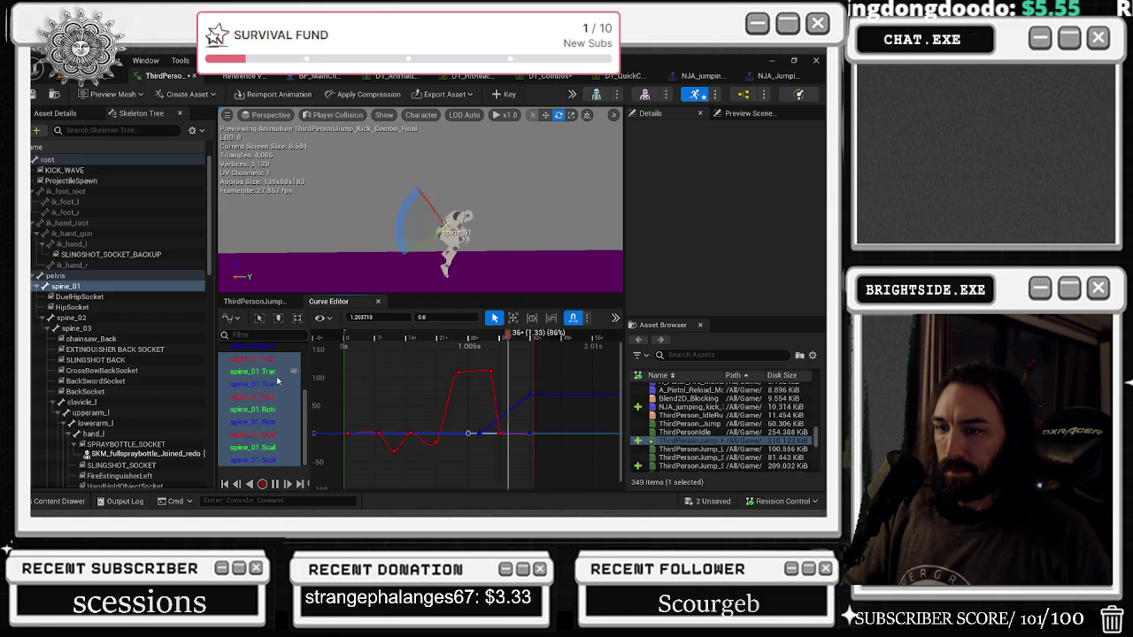
scroll(284, 378, "up", 2)
scroll(284, 379, "down", 1)
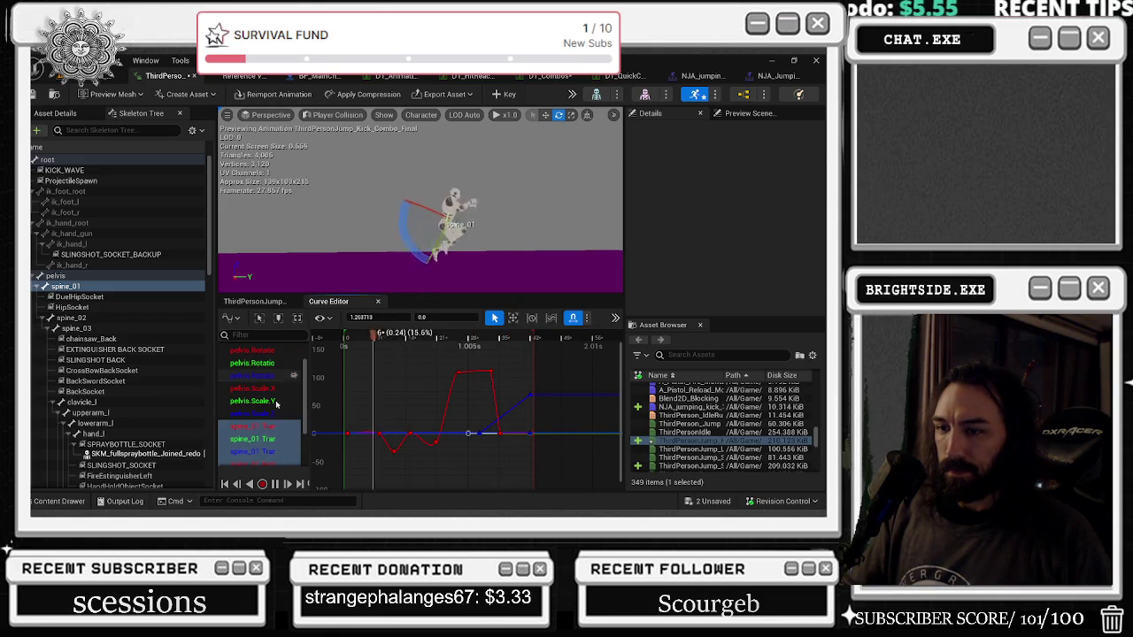
left_click(257, 393)
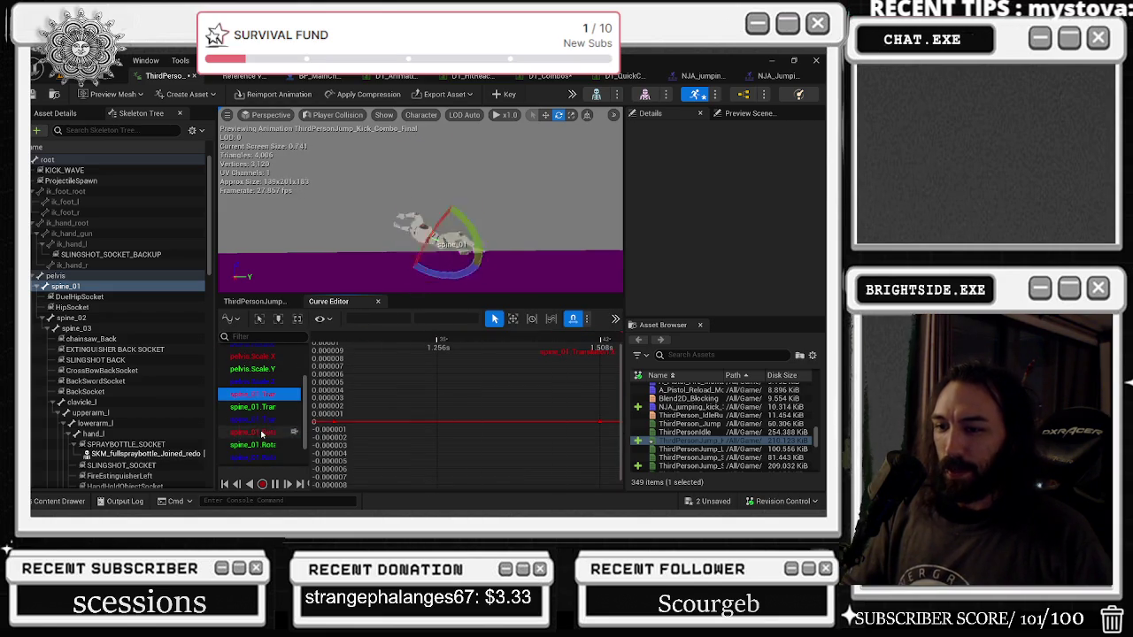
scroll(264, 424, "up", 1)
left_click(266, 435, "shift")
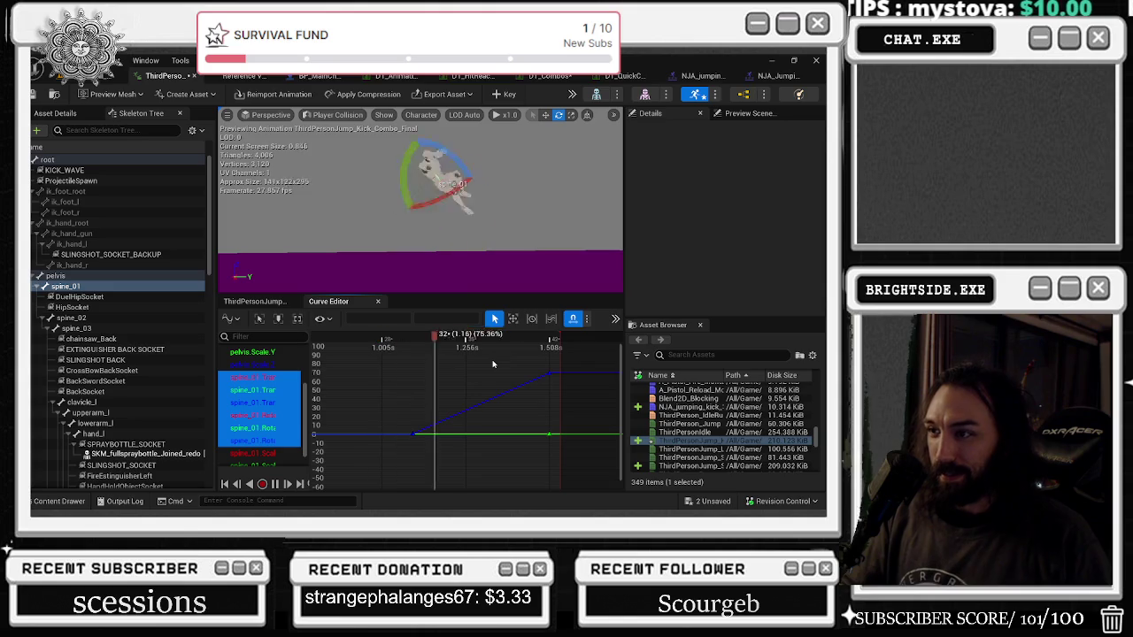
Step: Shift the spine_01 peak key slightly earlier and preview the motion around frame 40
left_click(418, 433)
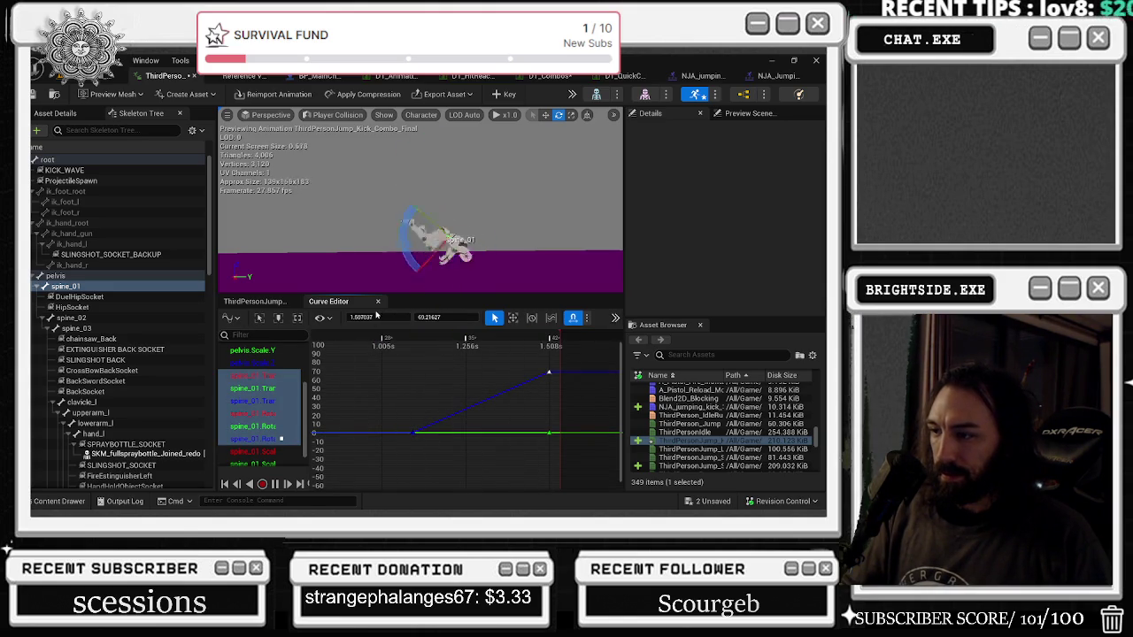
left_click_drag(379, 316, 381, 317)
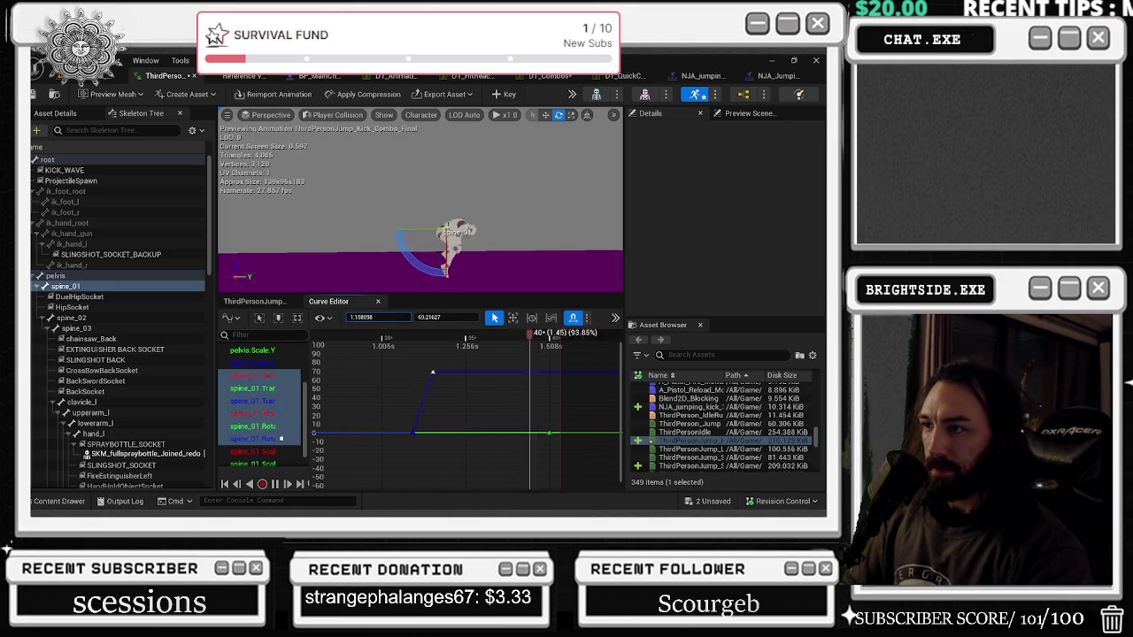
key("ctrl+space")
left_click_drag(419, 363, 416, 440)
key("Escape")
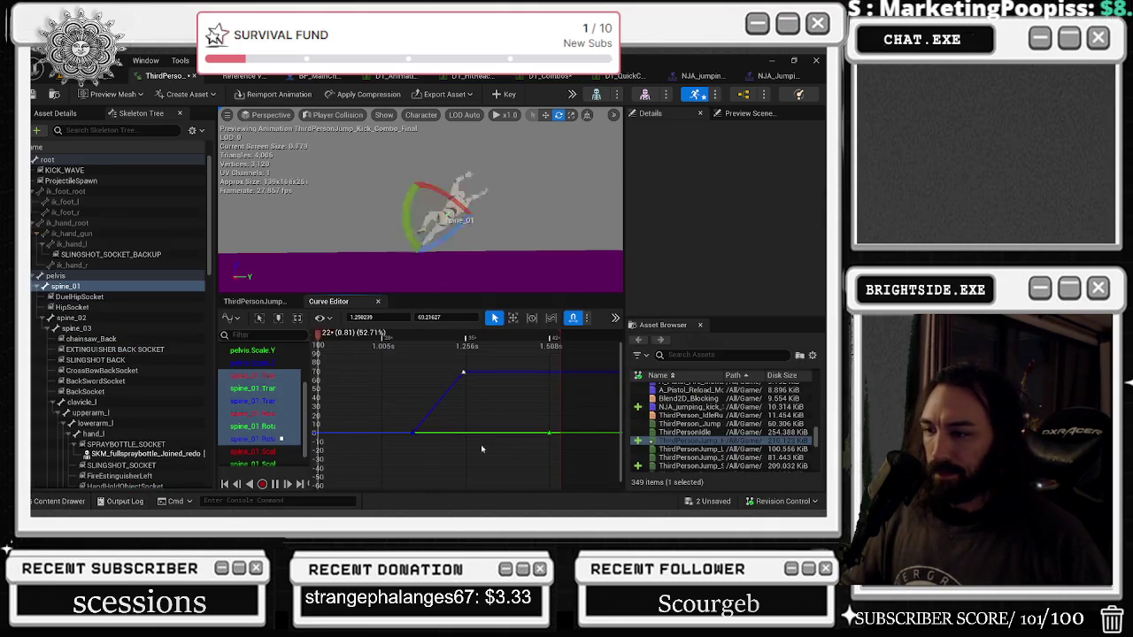
left_click(529, 341)
key("space")
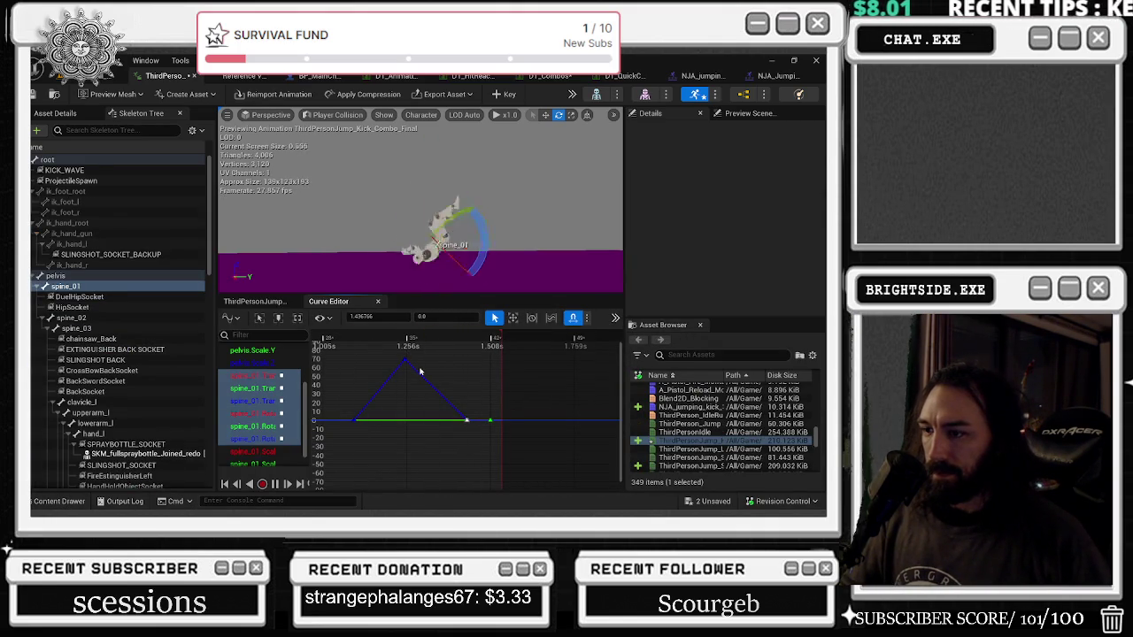
Step: Add a new spine_01 Yaw key and raise it to 65 at 1.4 s
right_click(426, 379)
left_click(451, 353)
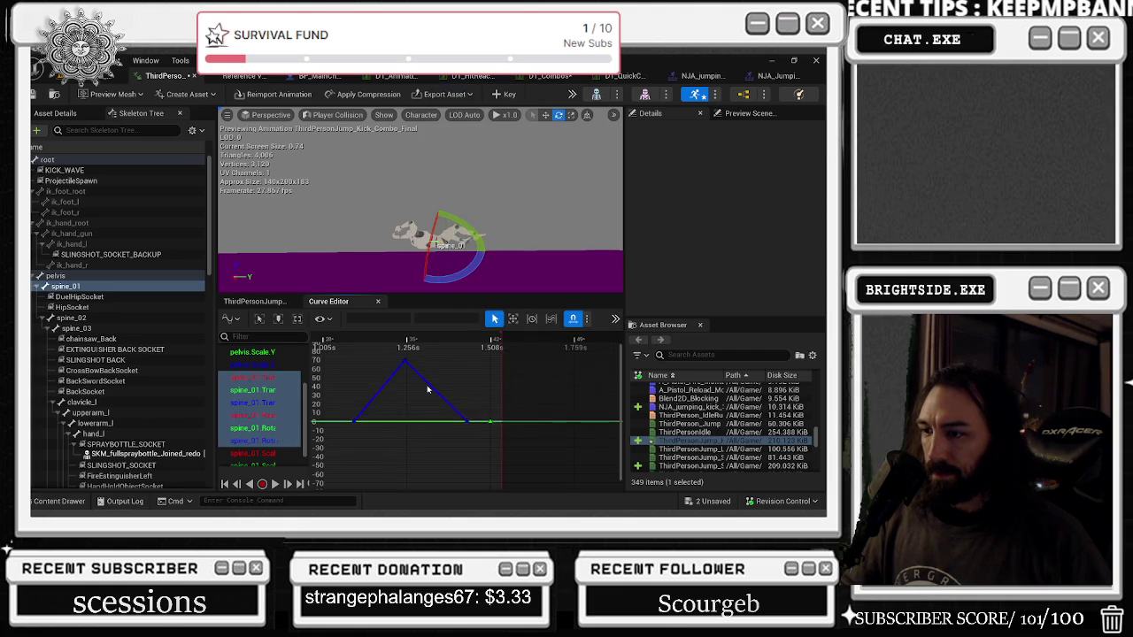
left_click_drag(429, 387, 454, 363)
key("space")
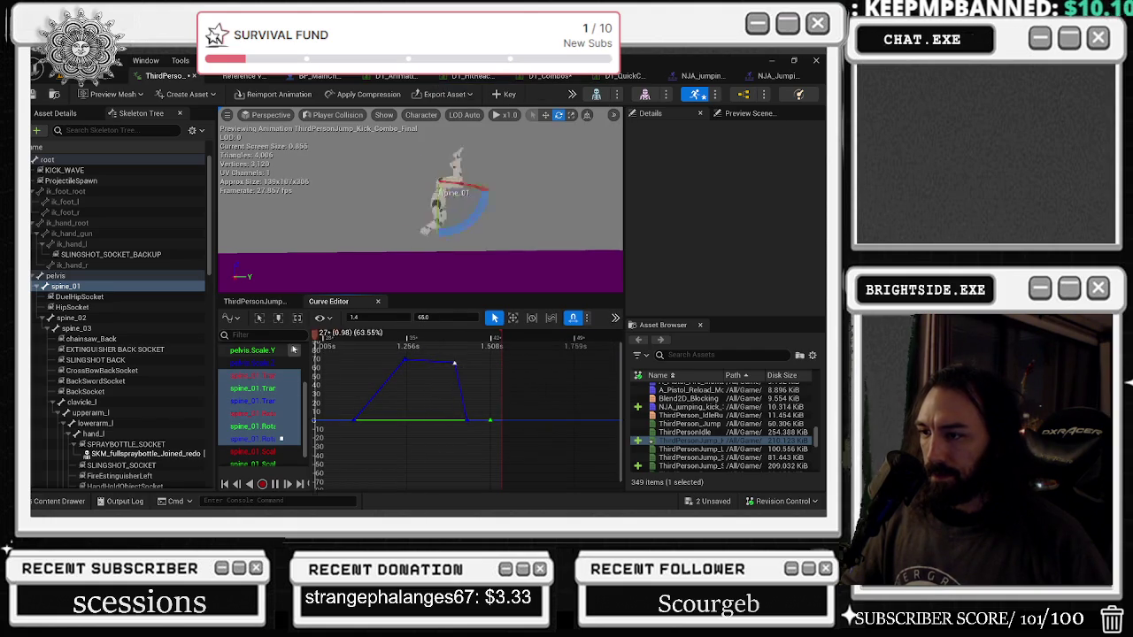
key("space")
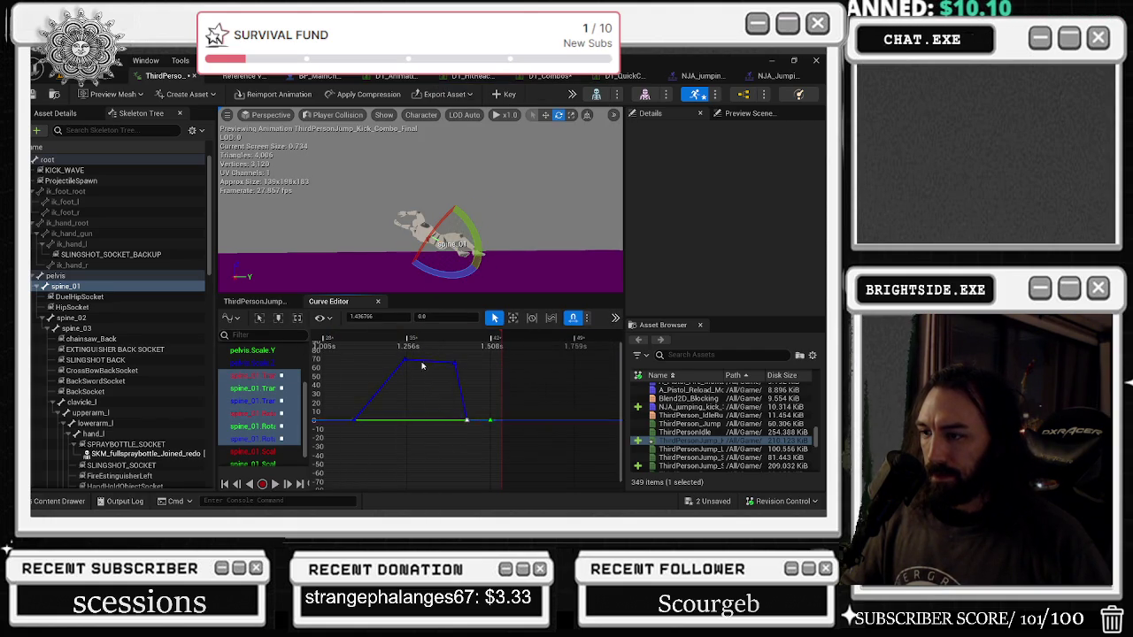
Step: Delete the end keys near 1.507 s and set the last key's time to 1.508
left_click(489, 419)
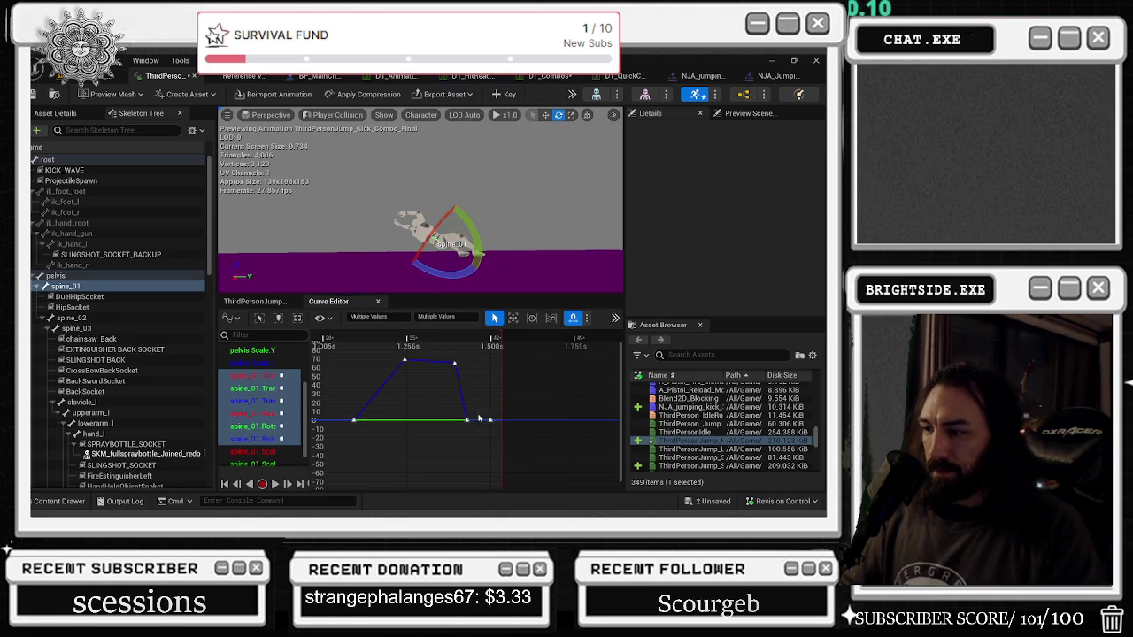
key("Delete")
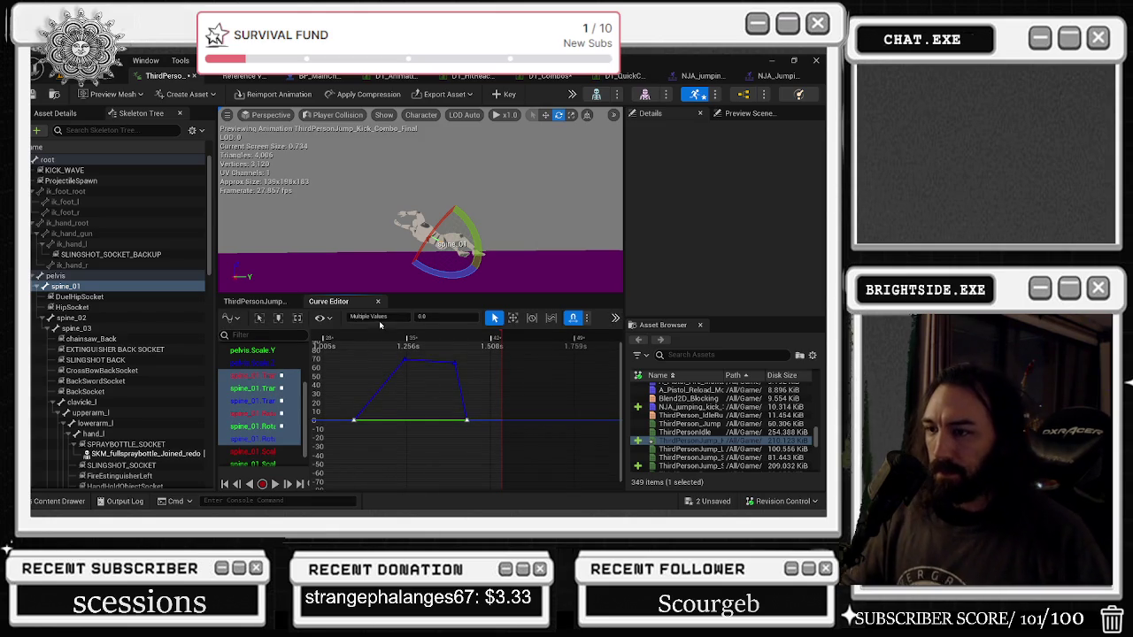
left_click(466, 419)
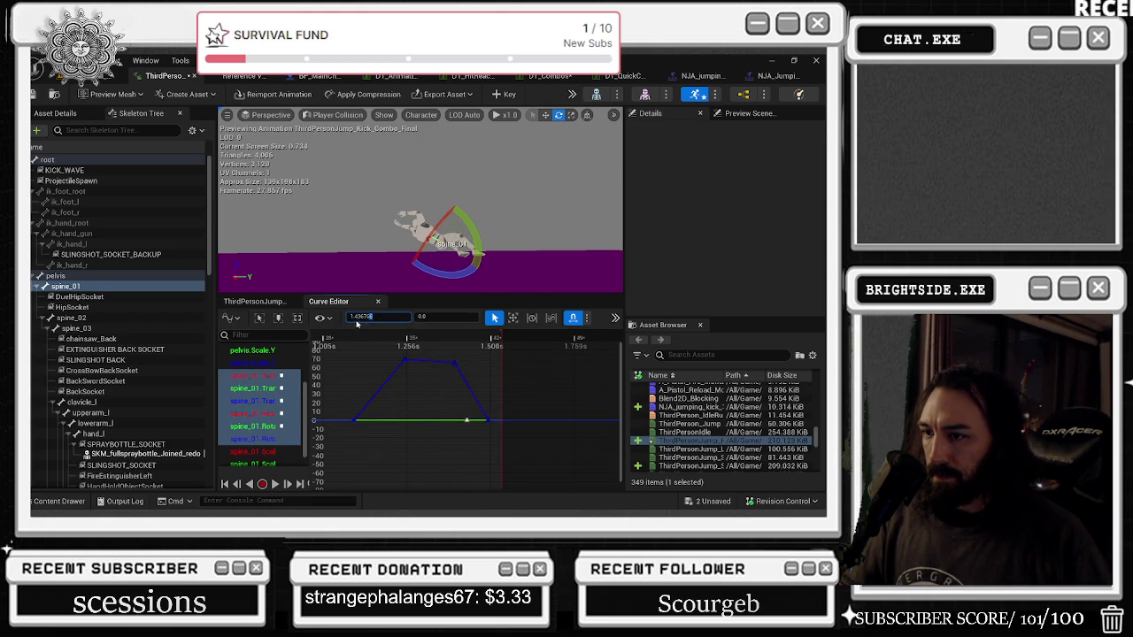
left_click_drag(353, 316, 444, 328)
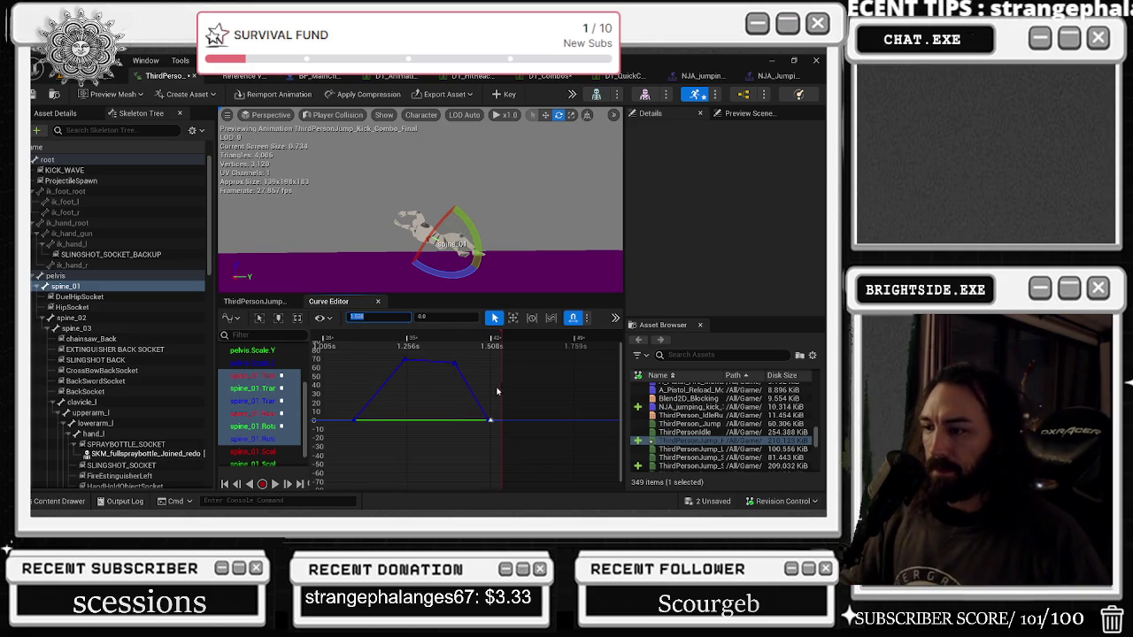
key("space")
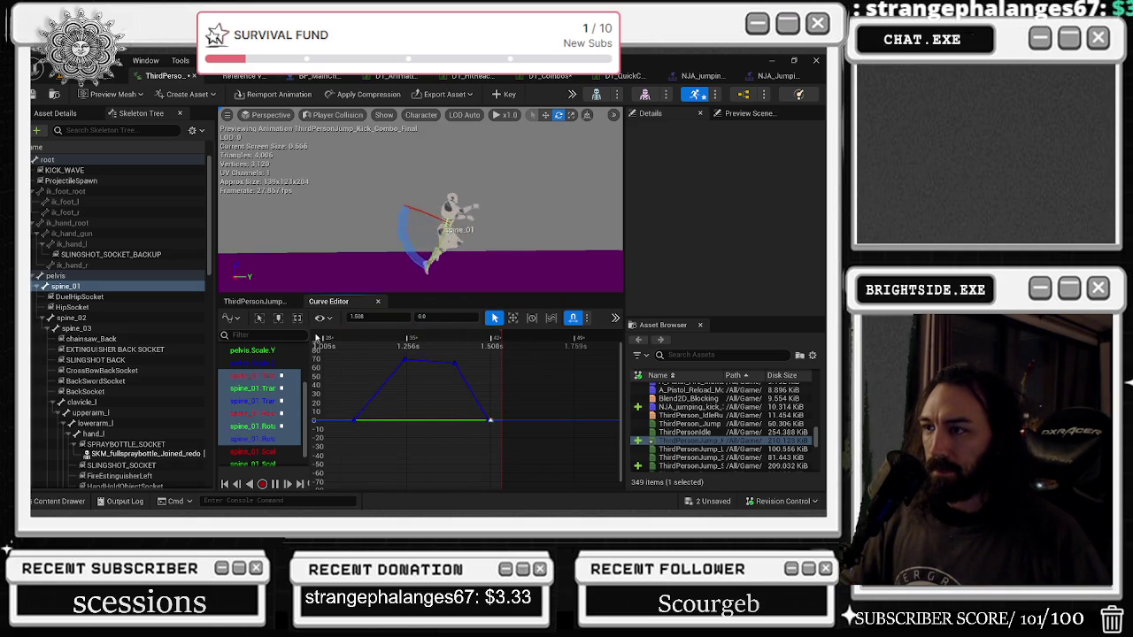
left_click(553, 208)
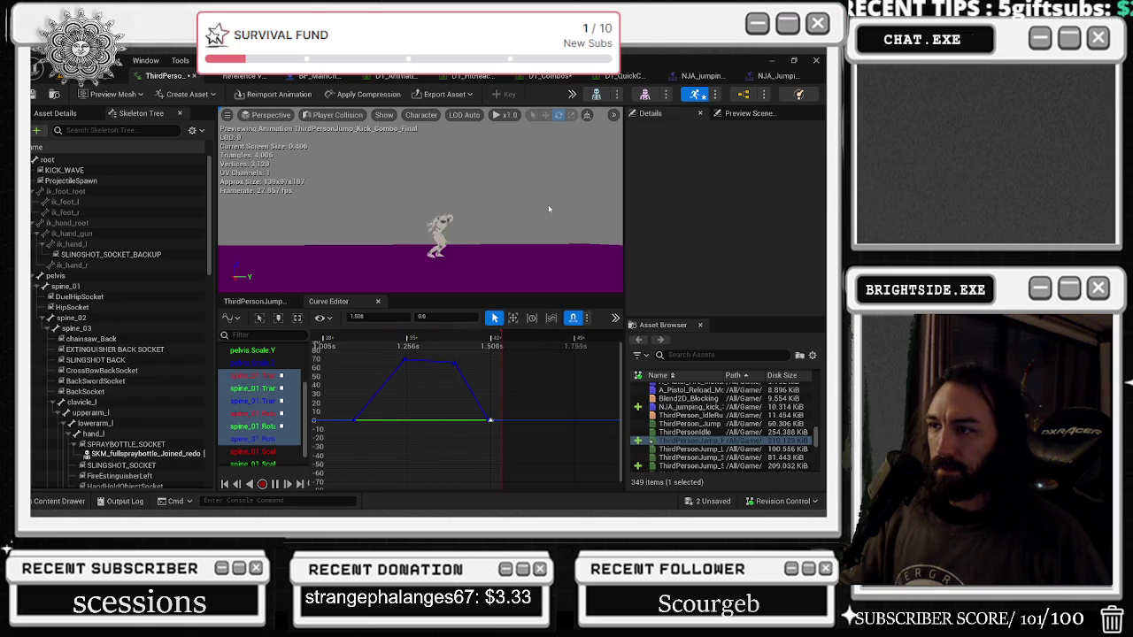
Step: Set the spine_01 curve's starting keys to time 0, then go back to the animation timeline
left_click_drag(329, 376, 371, 342)
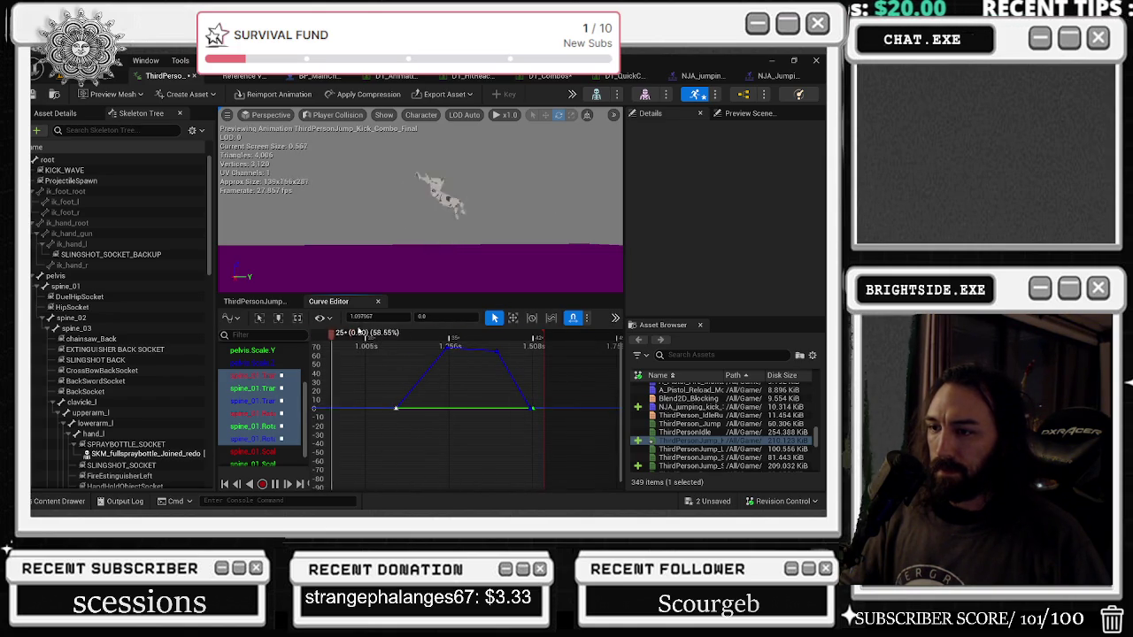
type("0.05")
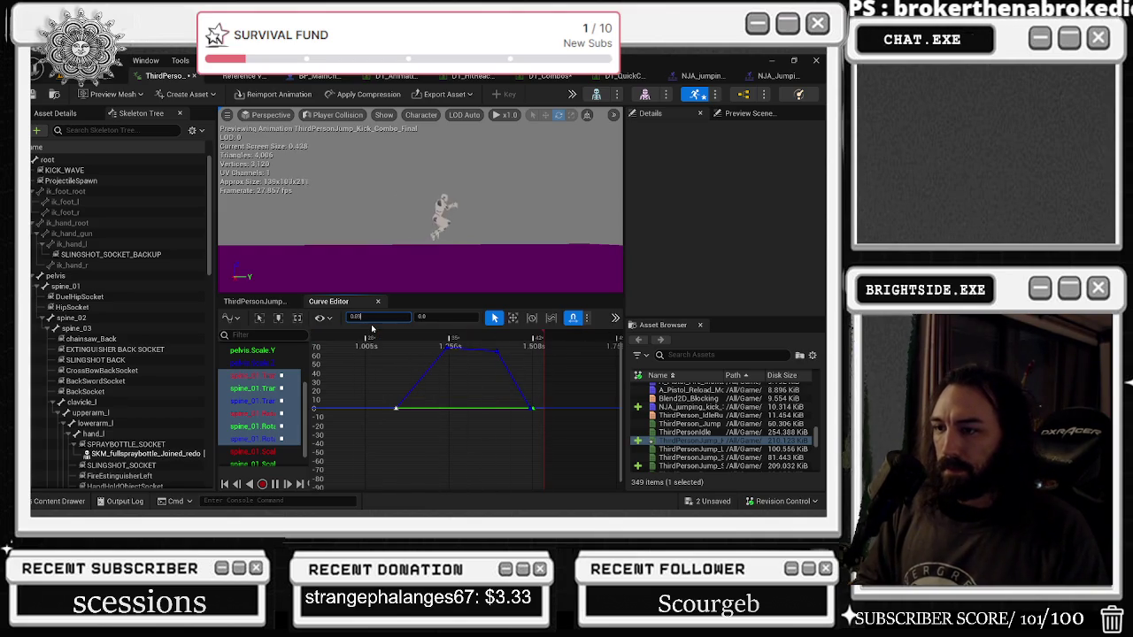
key("Return")
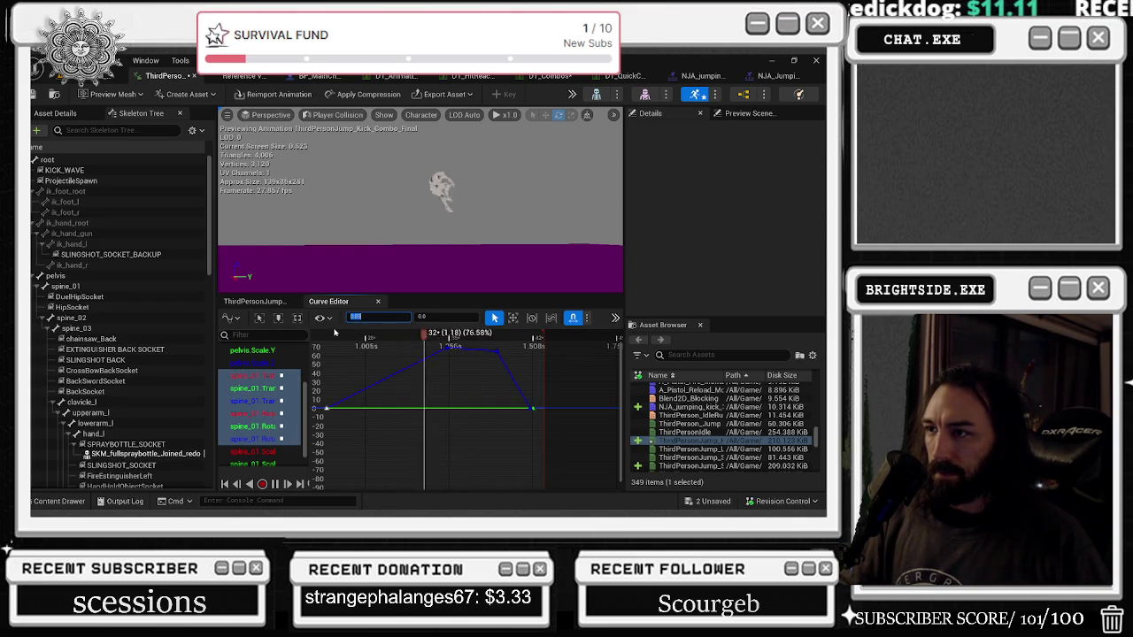
mouse_move(486, 232)
left_mouse_down()
mouse_move(460, 234)
mouse_move(491, 227)
left_mouse_up()
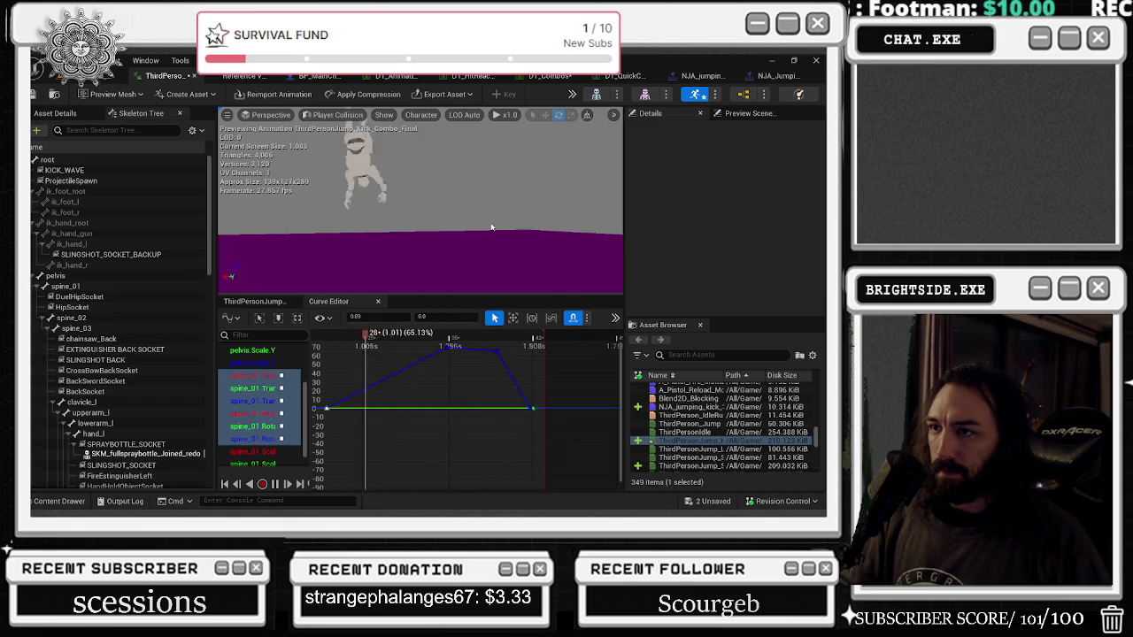
left_click_drag(485, 222, 485, 243)
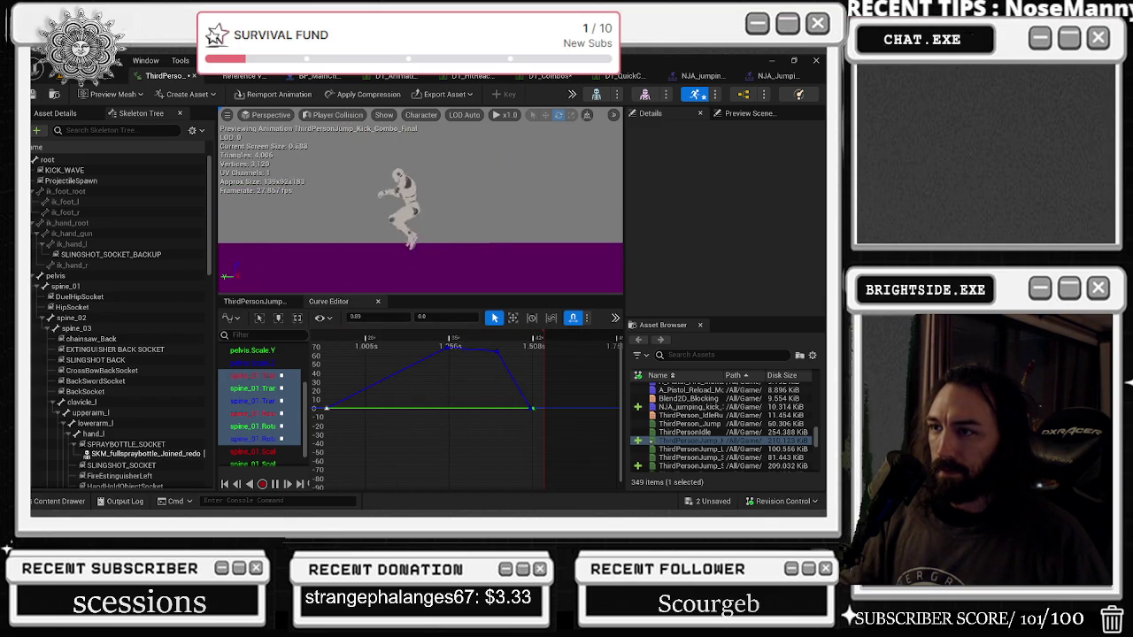
left_click(251, 308)
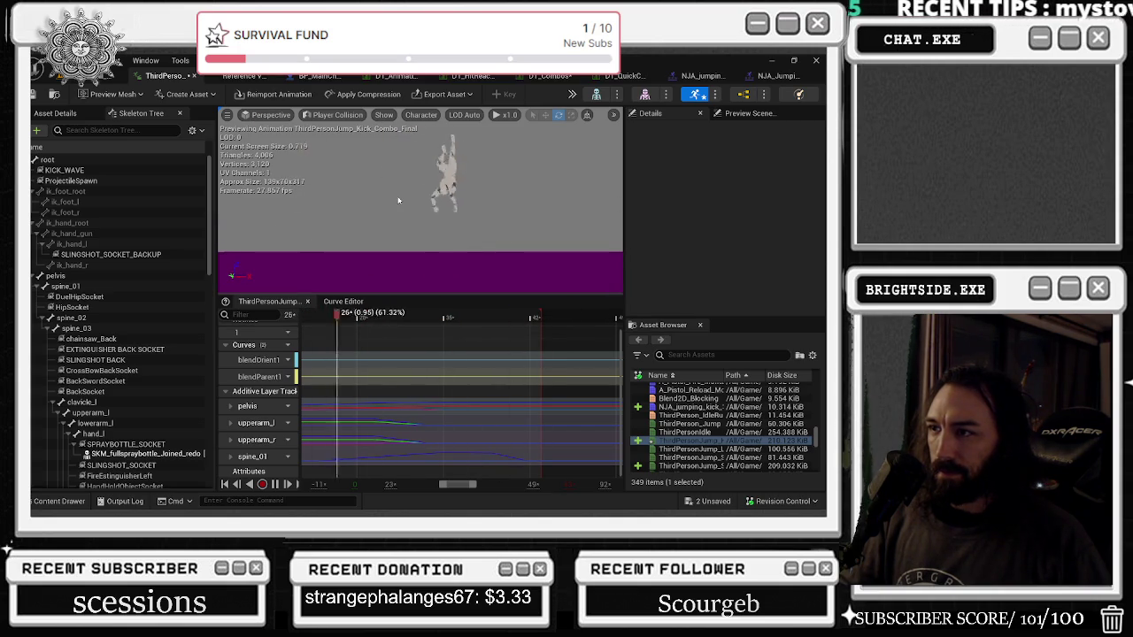
Step: Save both unsaved assets with Save Selected and launch a Play In Editor session
left_click(711, 503)
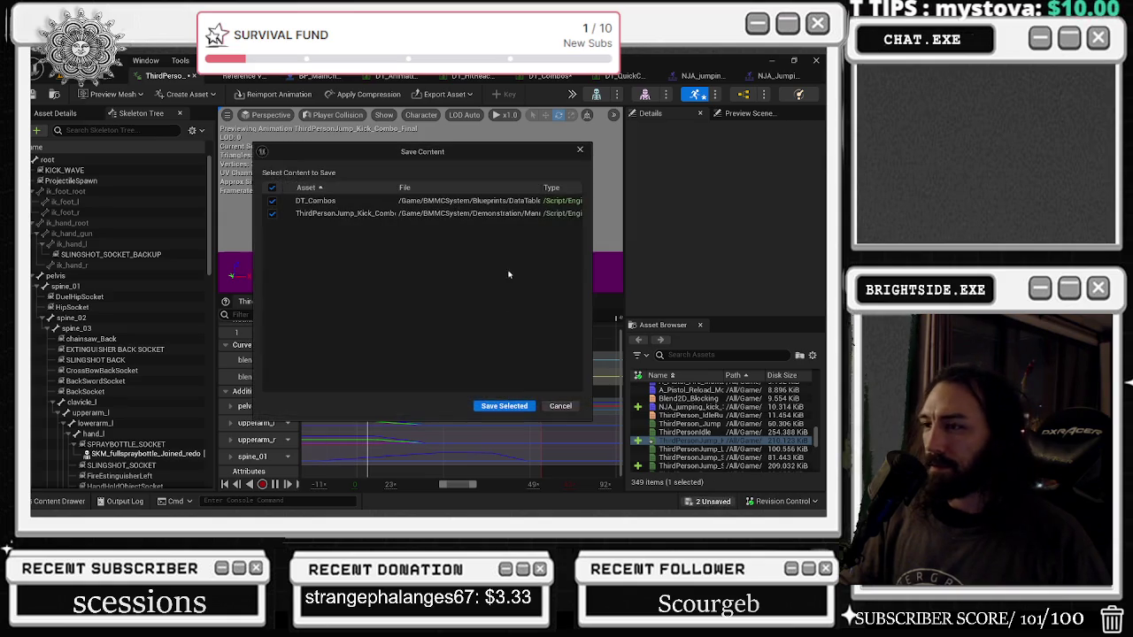
left_click(501, 405)
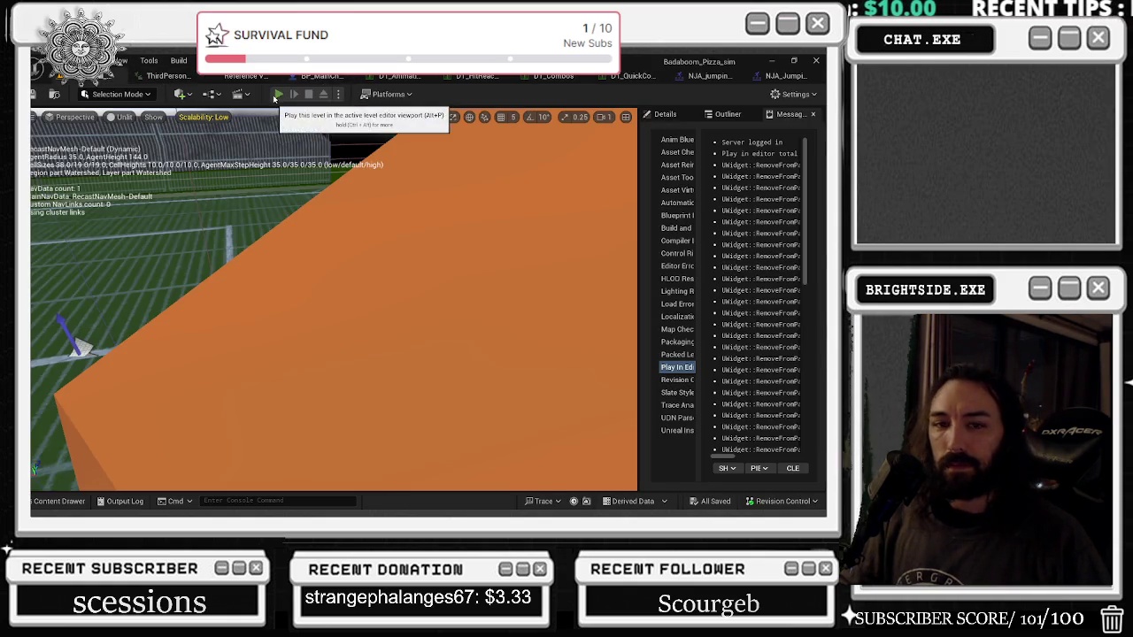
left_click(279, 94)
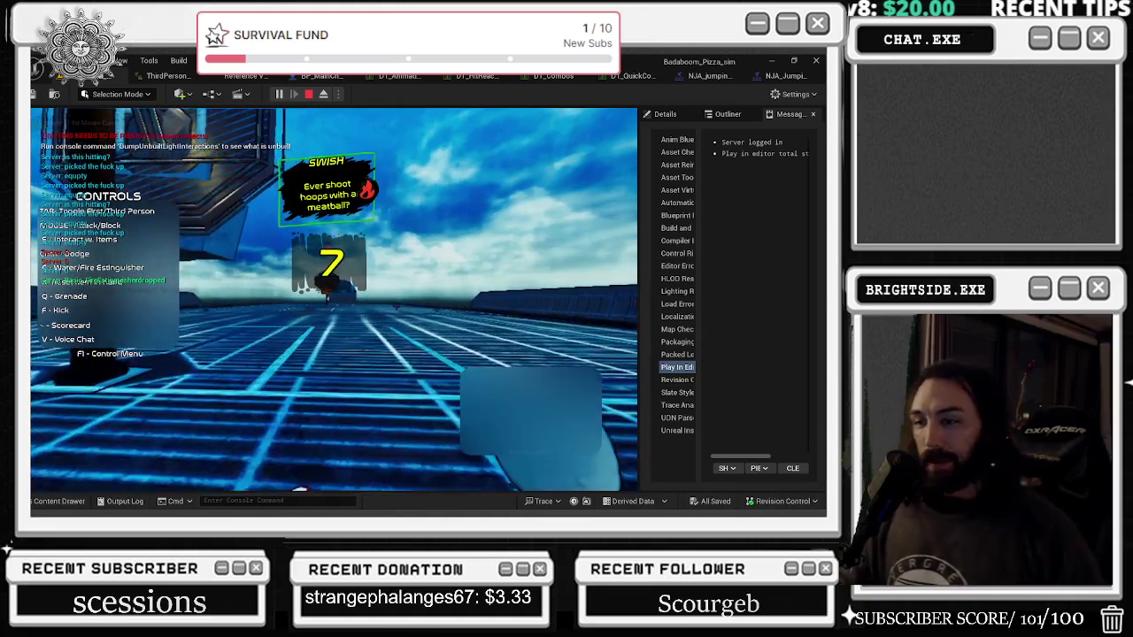
Step: Toggle the play-test camera from first-person to third-person view
key("Tab")
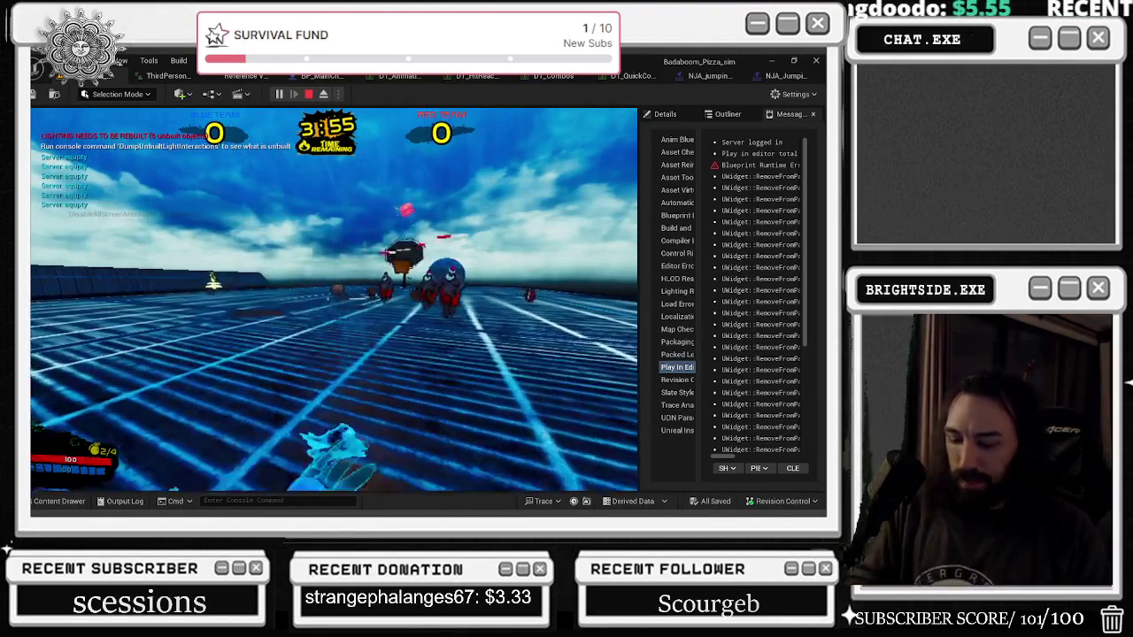
key("Escape")
left_click(366, 255)
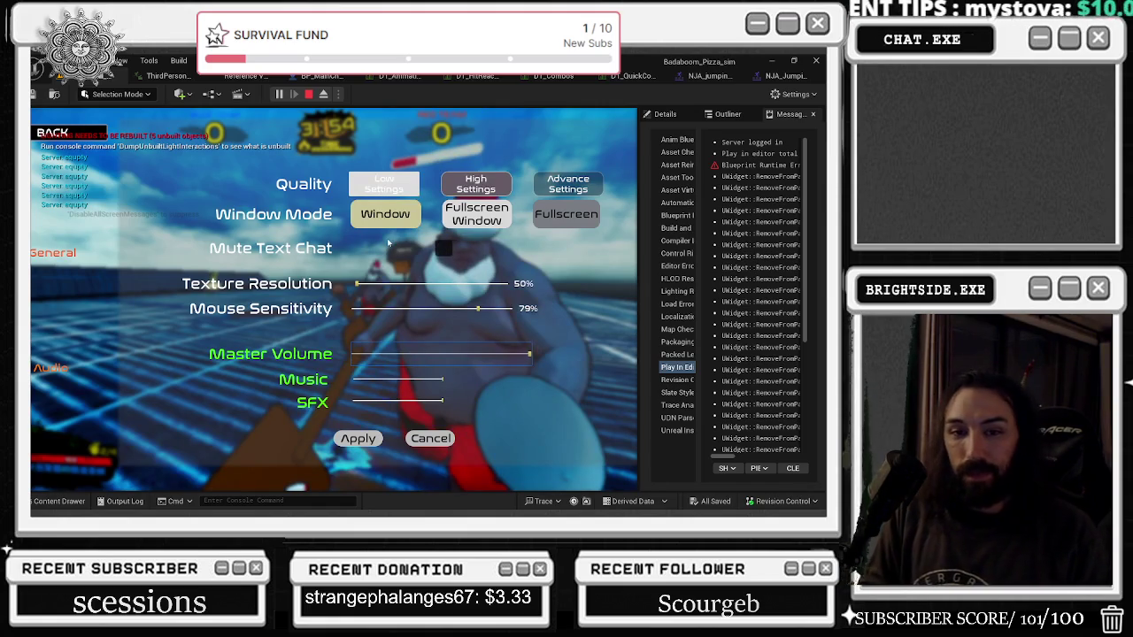
key("Escape")
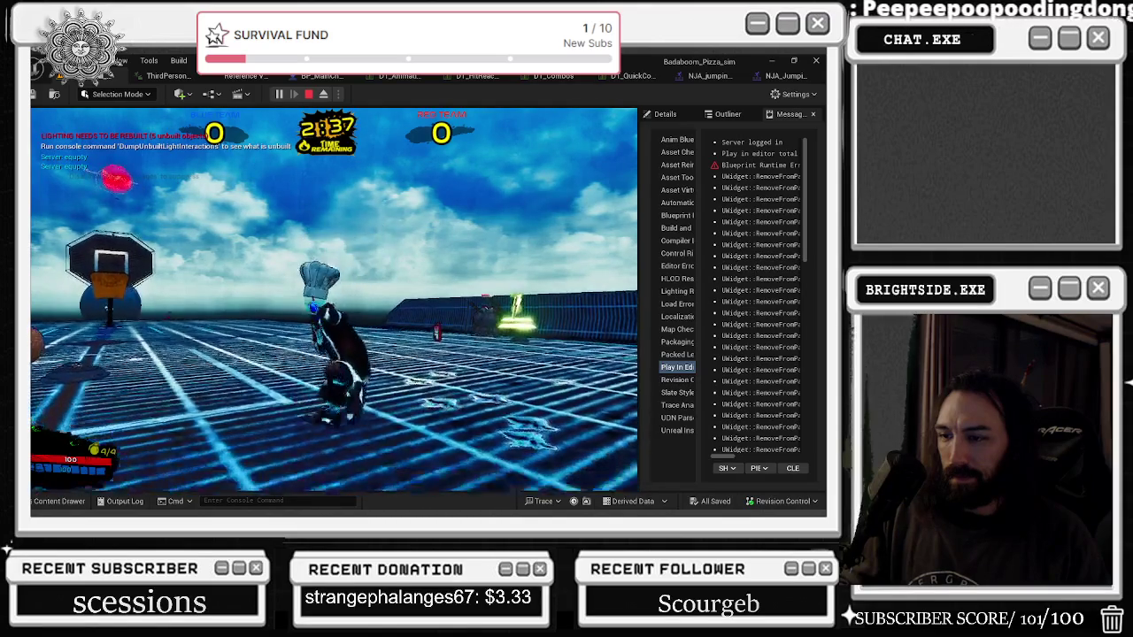
Step: Run the character toward the hoop, attack the nearby character, then stop Play In Editor
key("w")
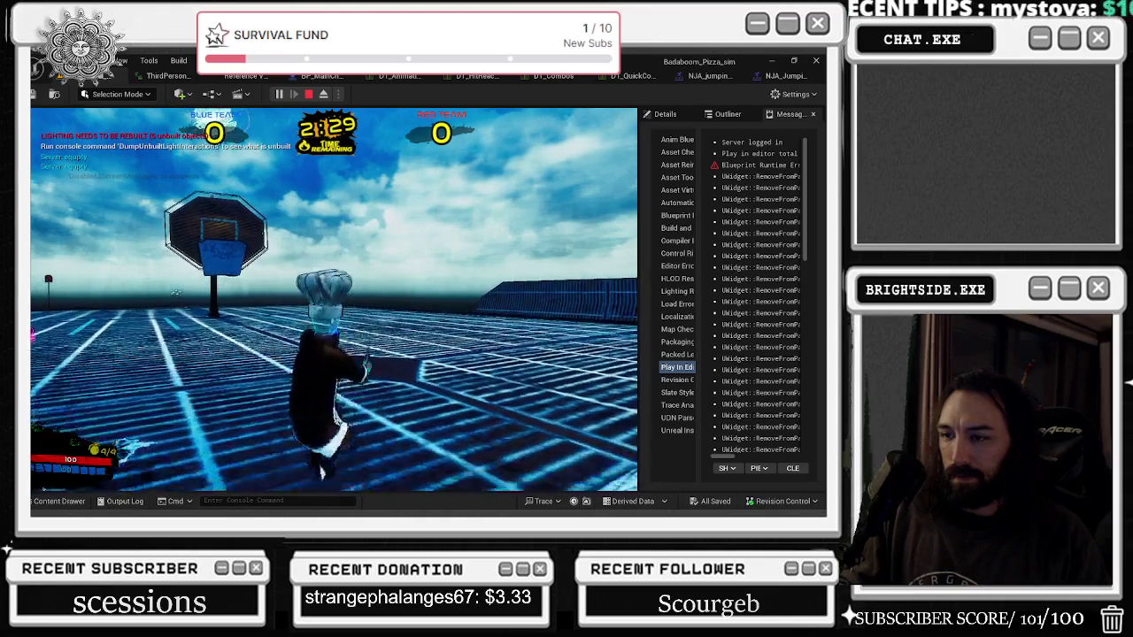
key("w")
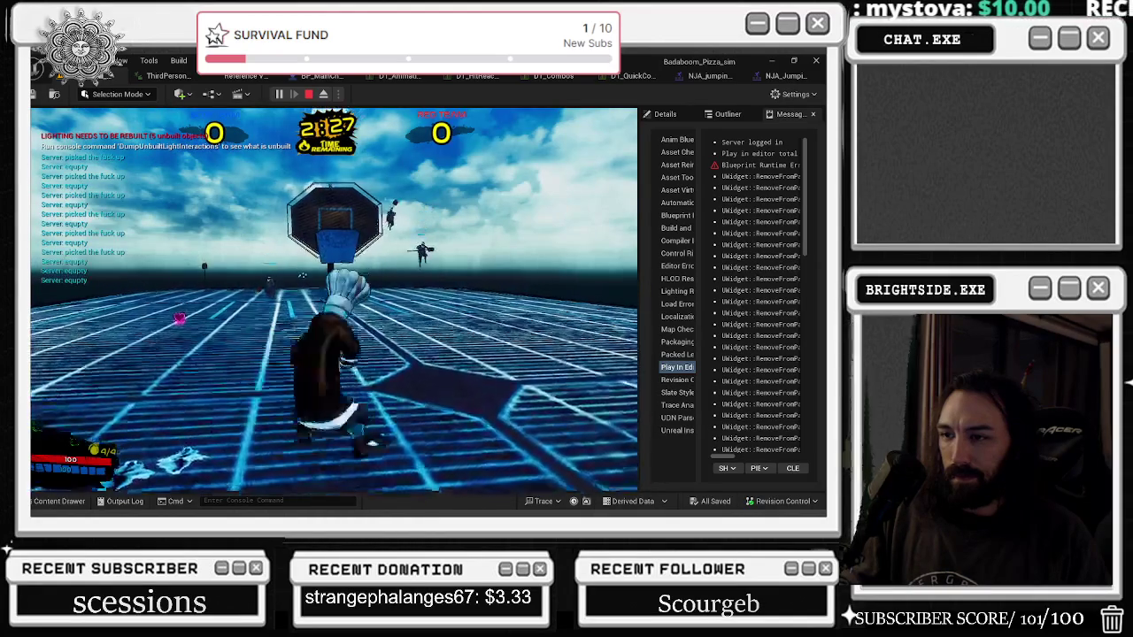
key("w")
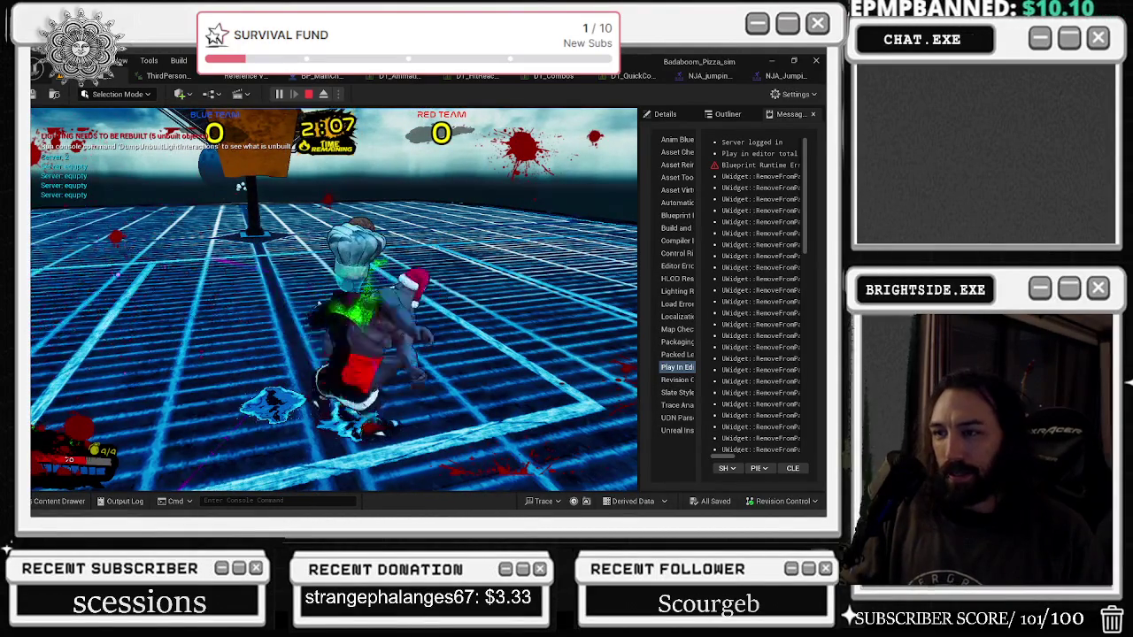
key("Escape")
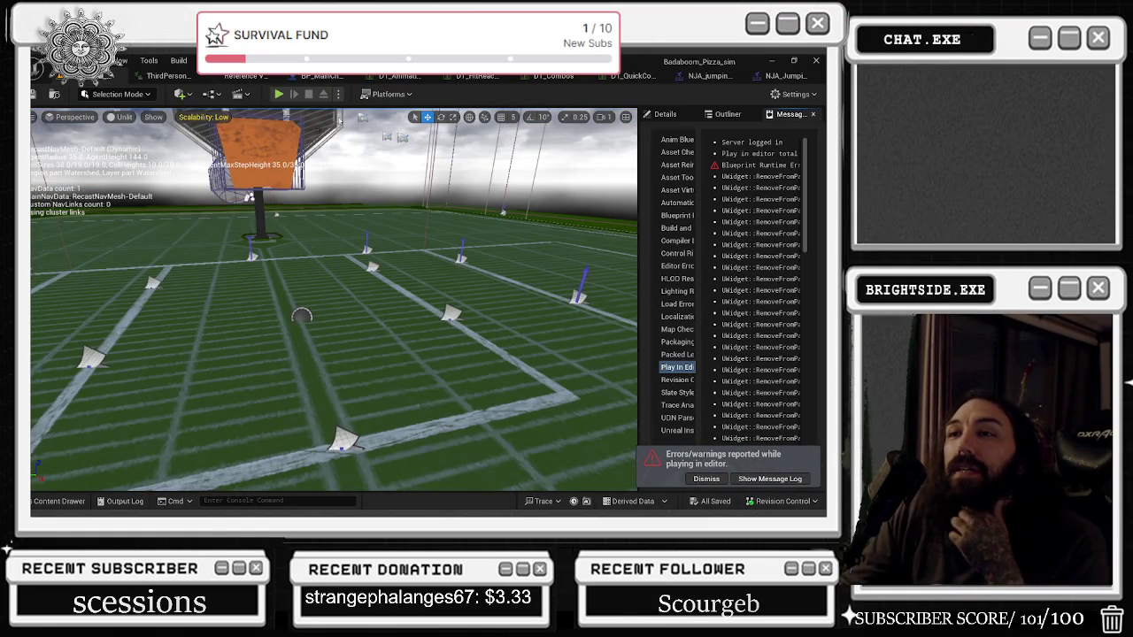
Step: Go to the DT_Combos table, select the Kick row, and expand its BasicSwordAndShield entry
left_click(202, 77)
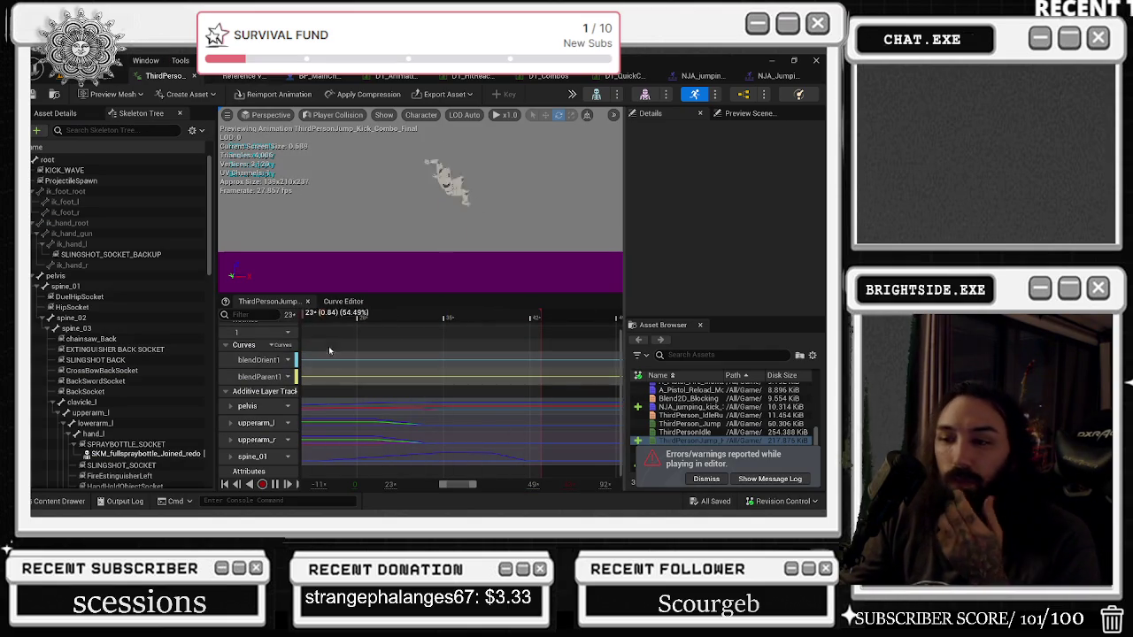
scroll(403, 354, "up", 1)
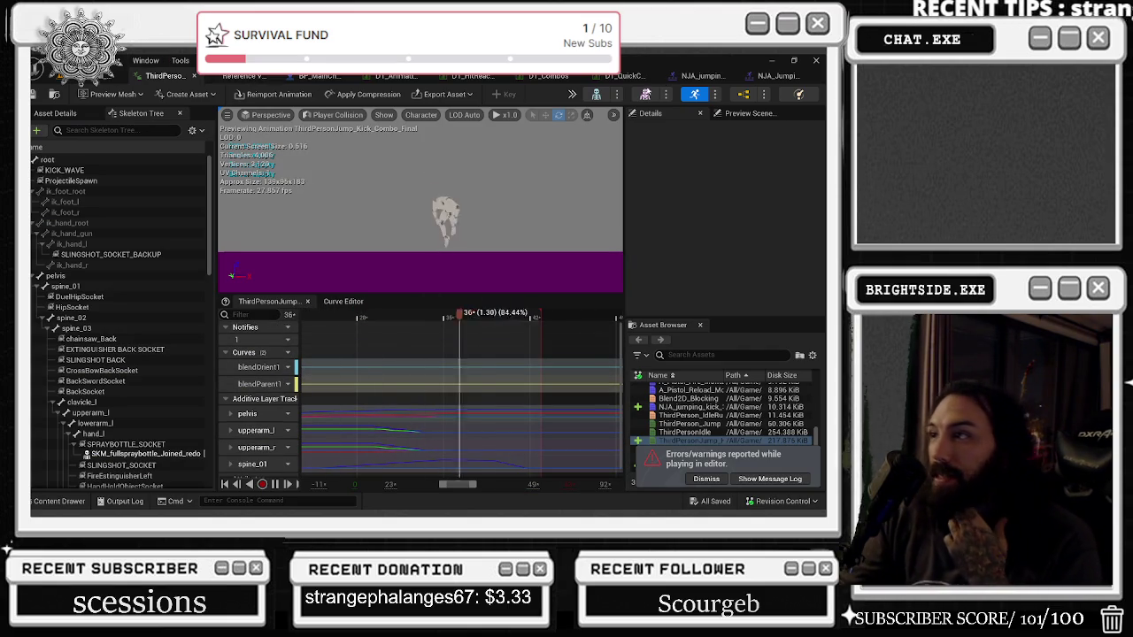
left_click(704, 75)
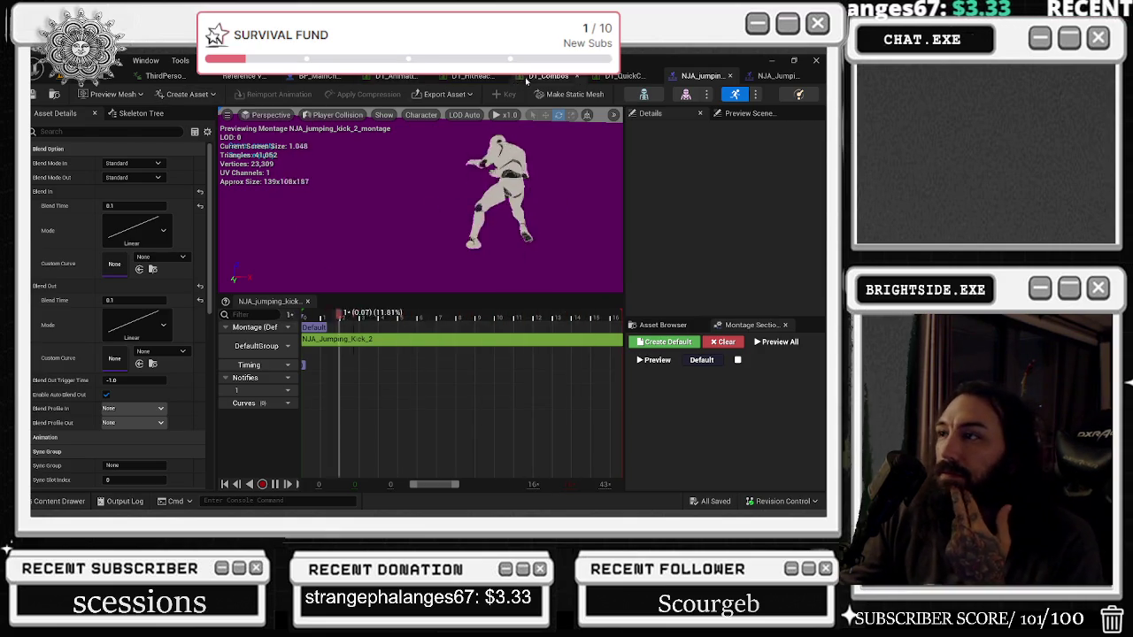
left_click(545, 76)
left_click(53, 162)
left_click(35, 363)
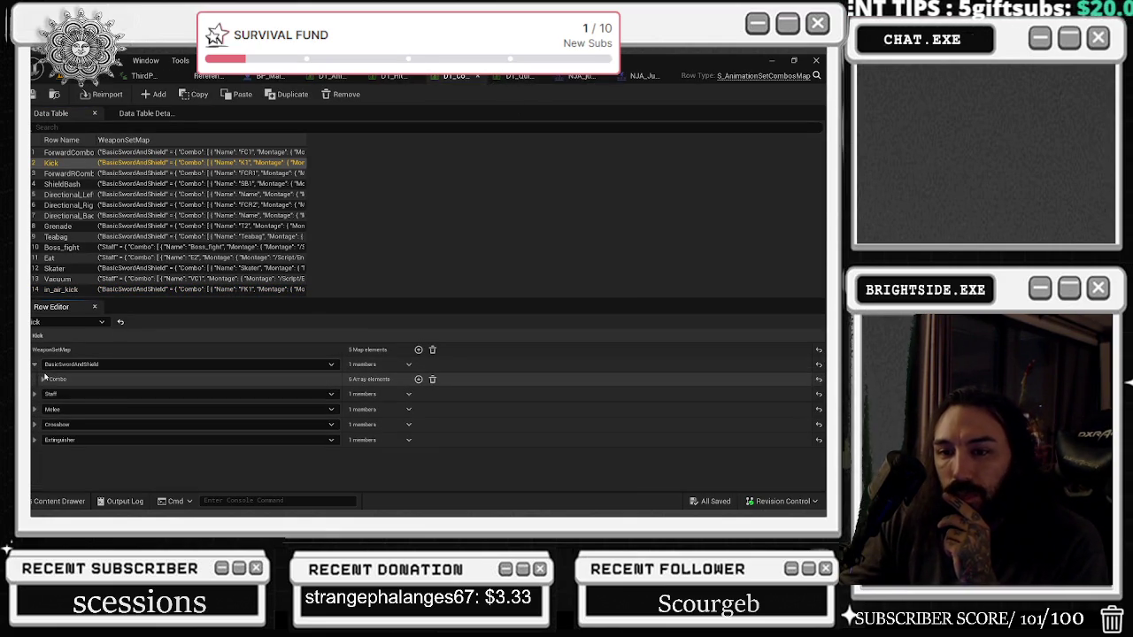
Step: Expand the Combo list and show entries K1 and K2 with their montage details
left_click(41, 379)
left_click(52, 393)
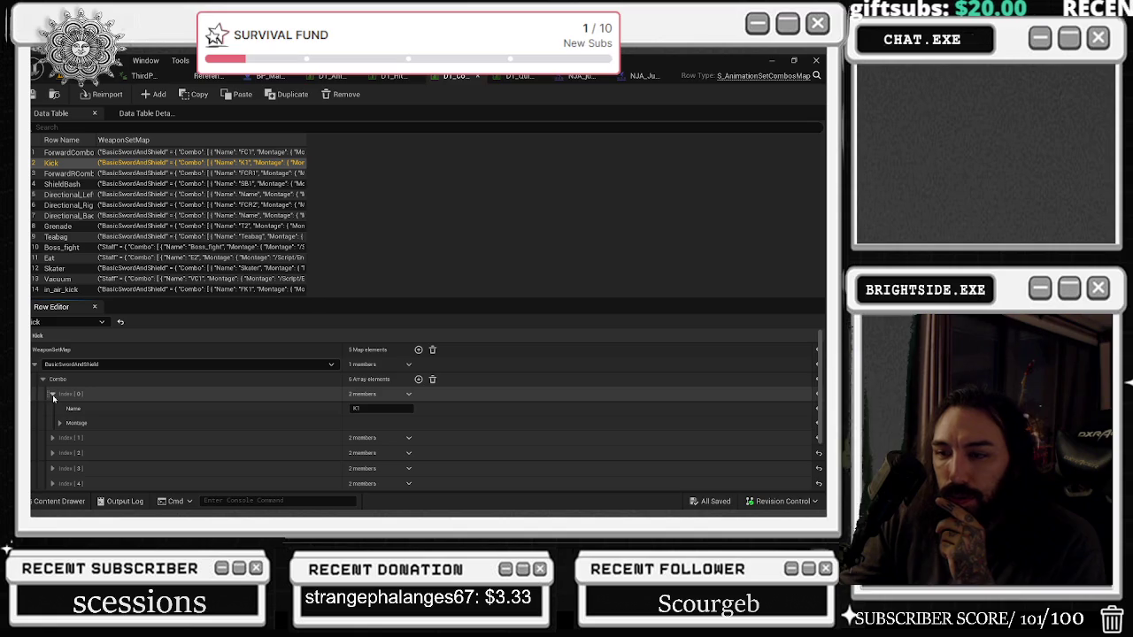
left_click(59, 423)
scroll(301, 424, "down", 2)
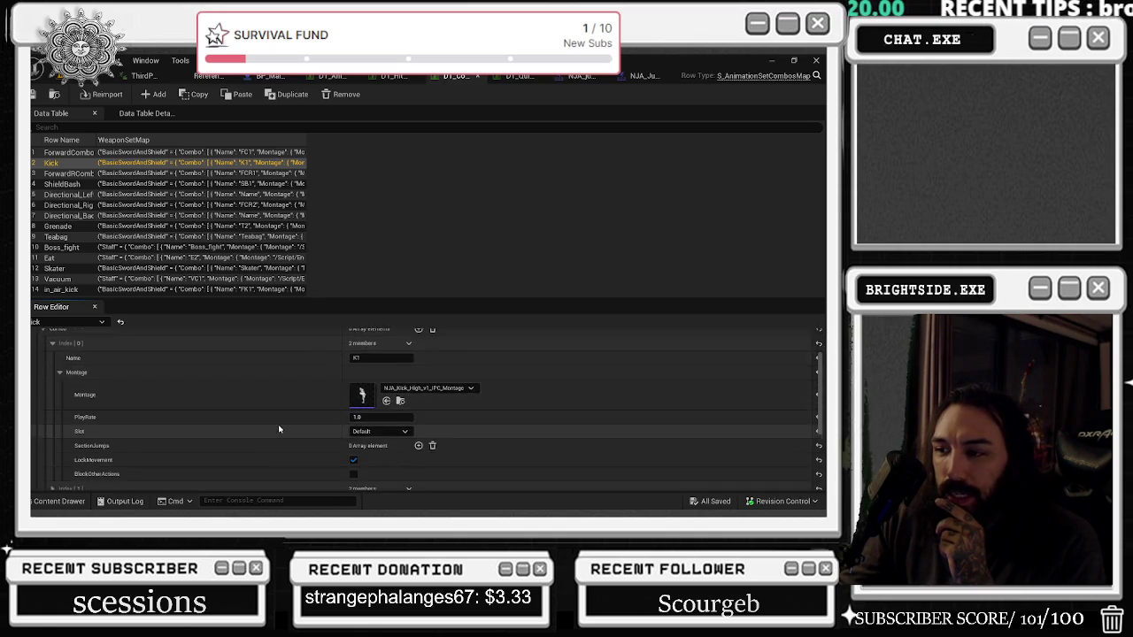
scroll(278, 429, "down", 2)
left_click(52, 438)
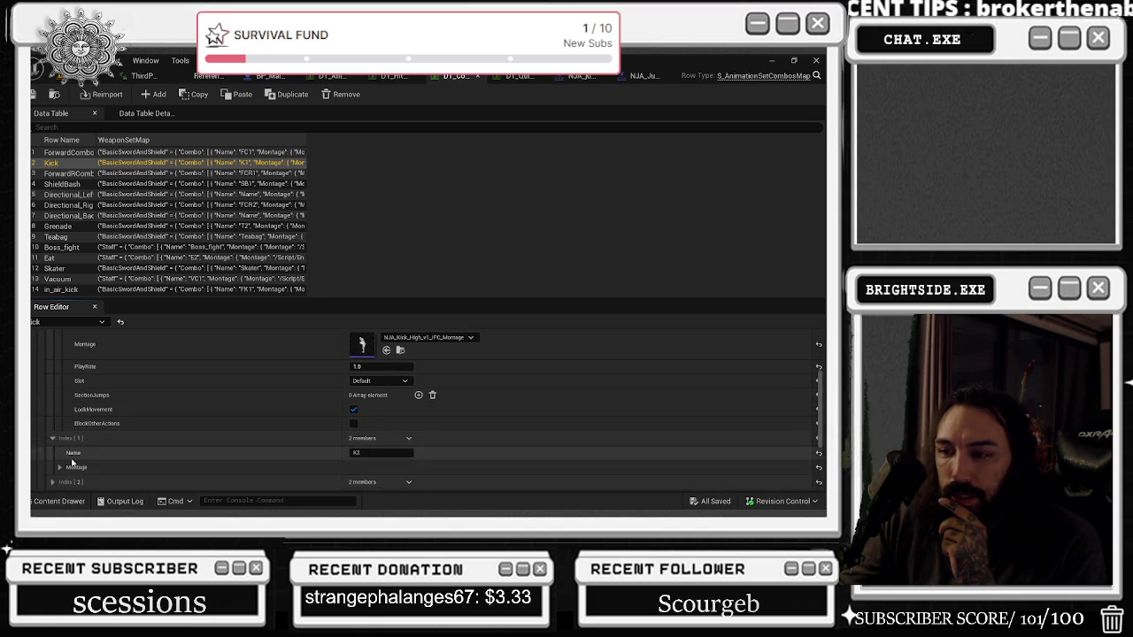
scroll(53, 425, "down", 3)
left_click(59, 400)
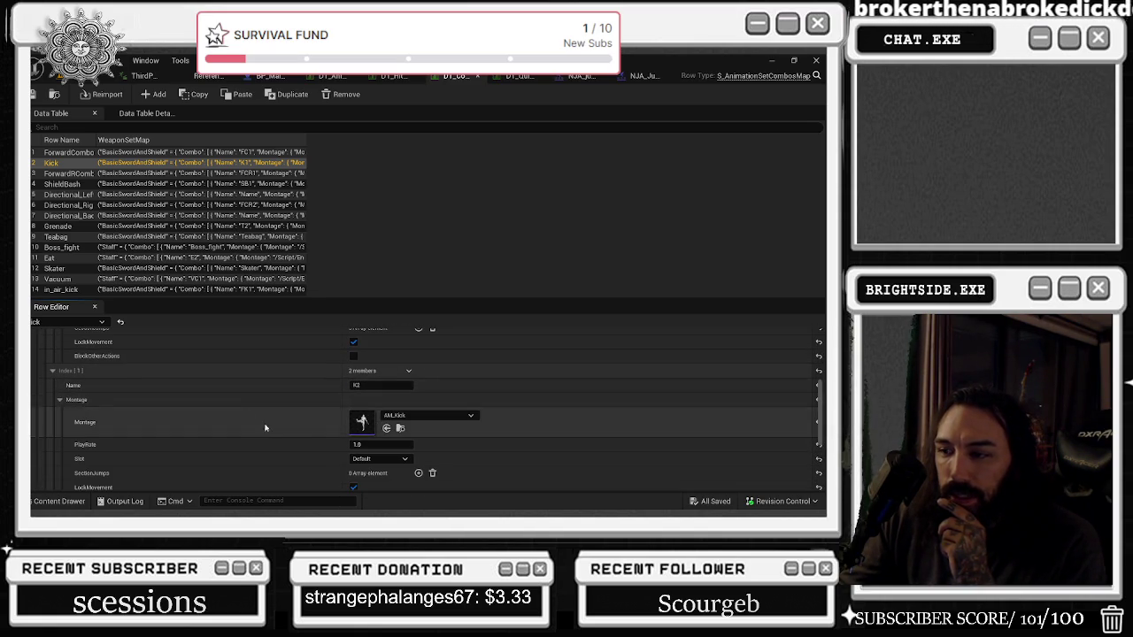
scroll(265, 421, "down", 5)
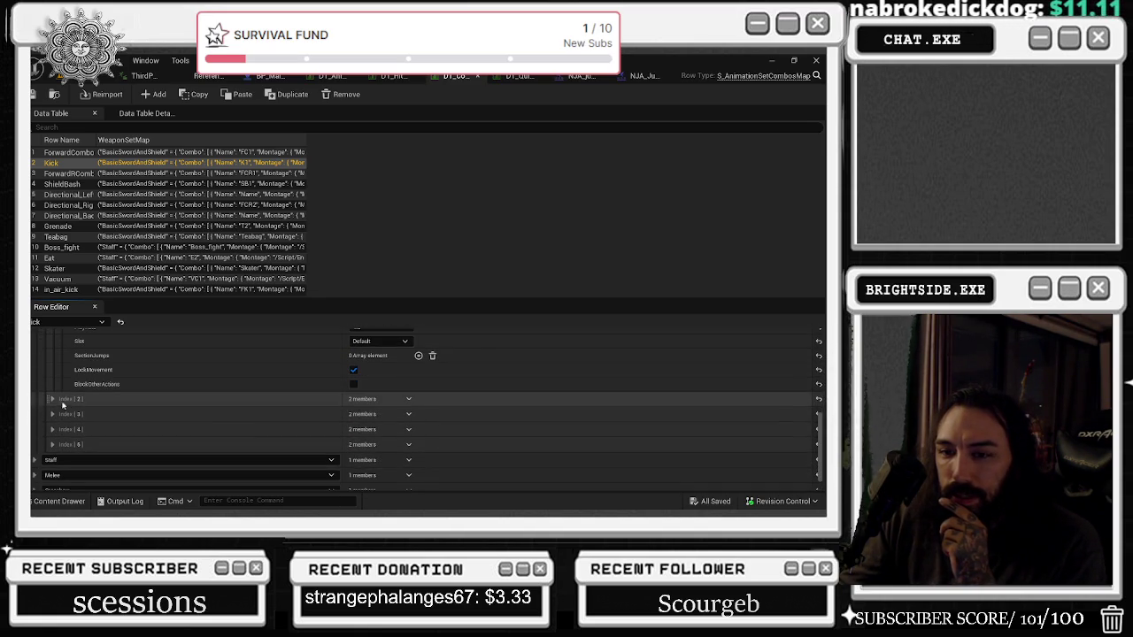
Step: Expand entries K3 and K4 and show their montage details
left_click(52, 399)
left_click(59, 427)
scroll(326, 410, "down", 3)
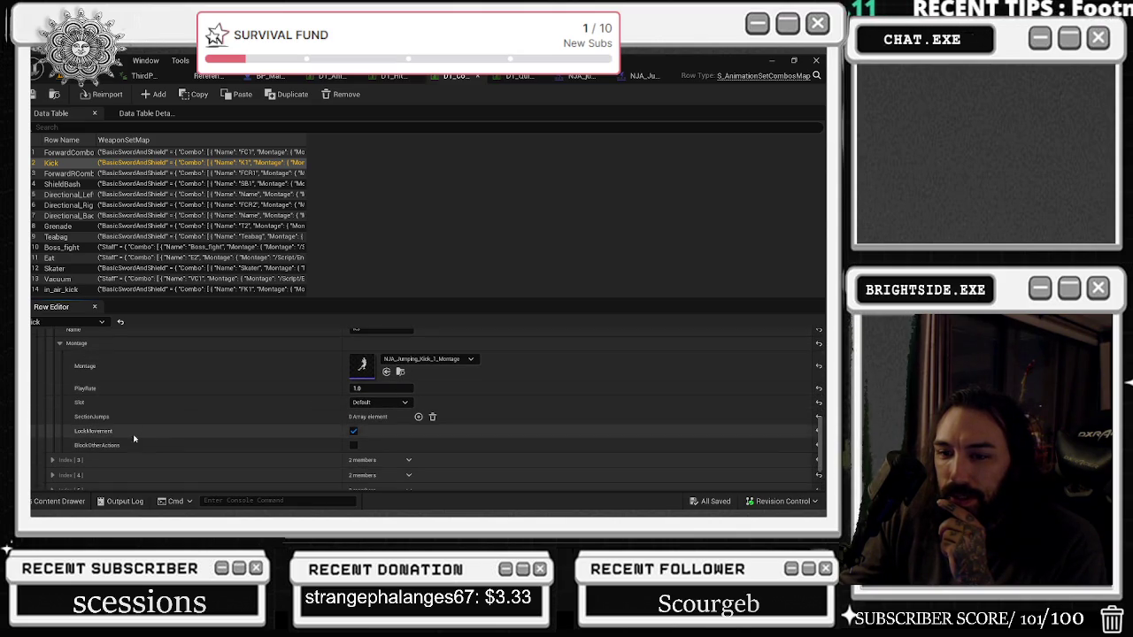
left_click(52, 477)
scroll(129, 422, "down", 4)
scroll(134, 416, "up", 4)
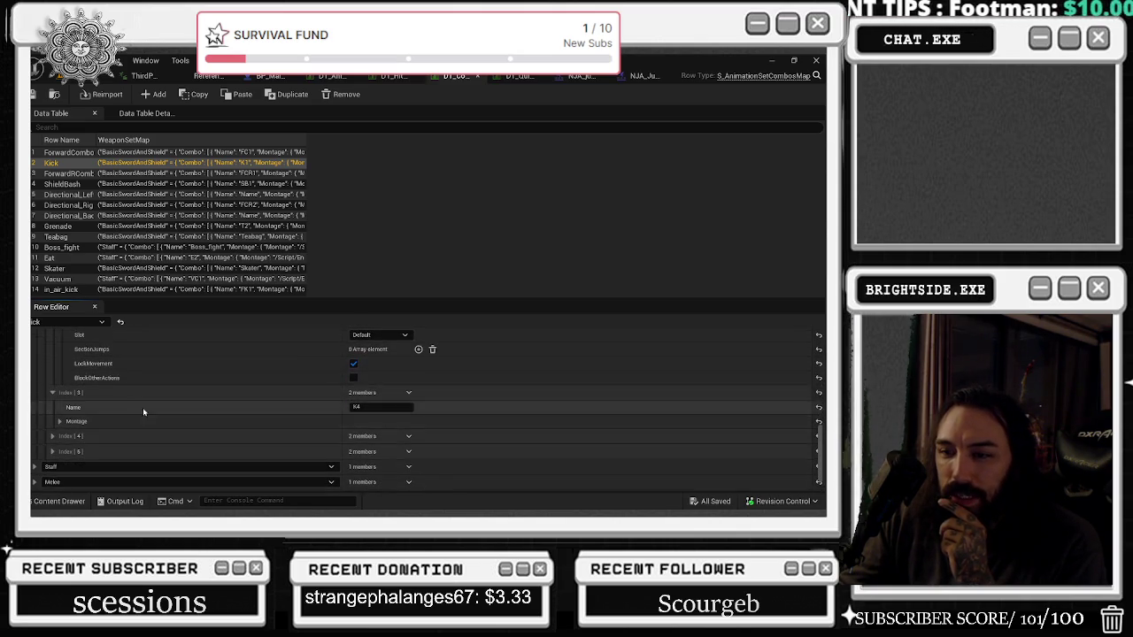
scroll(366, 393, "down", 3)
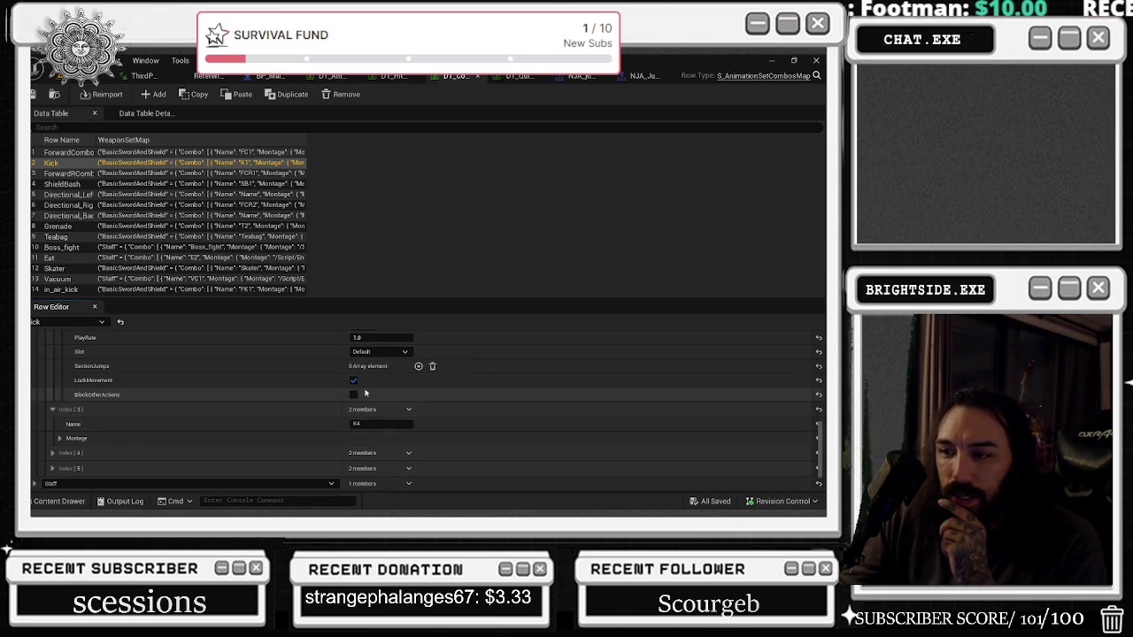
left_click(60, 438)
scroll(269, 415, "up", 3)
scroll(273, 417, "down", 3)
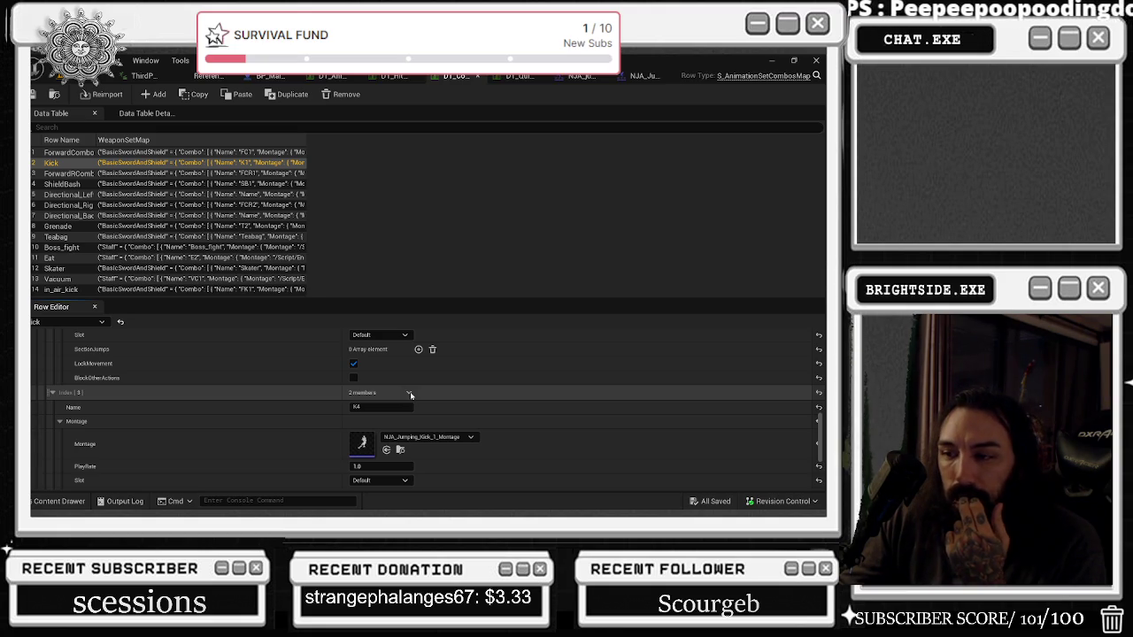
Step: Assign NJA_jumping_kick_2_montage to entry K4 and inspect entry K5's montage
left_click(421, 437)
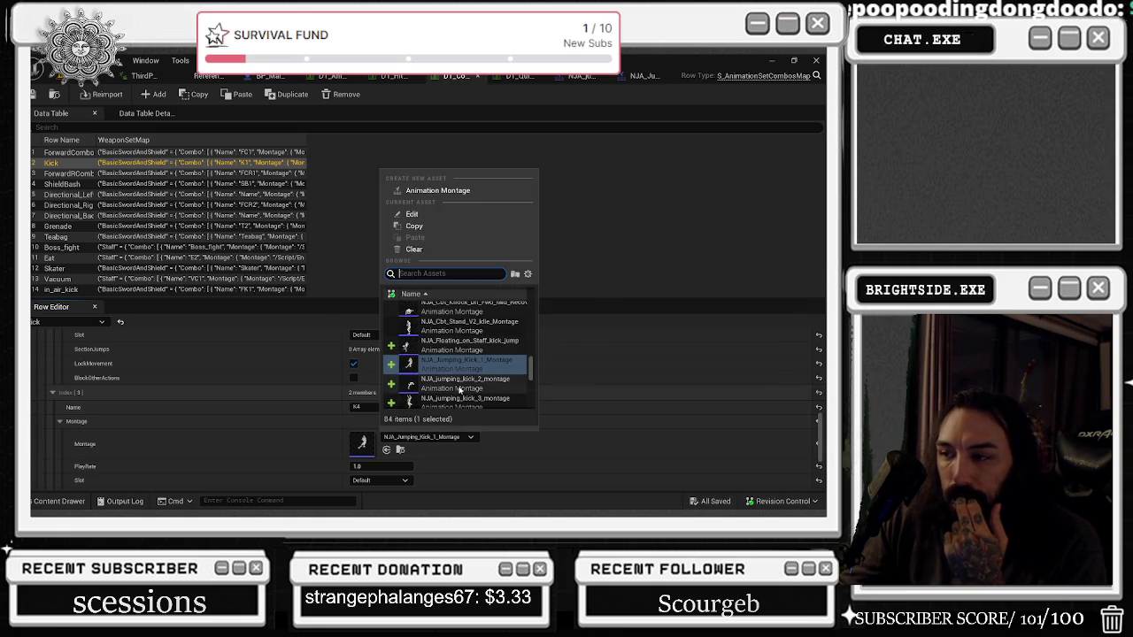
left_click(459, 390)
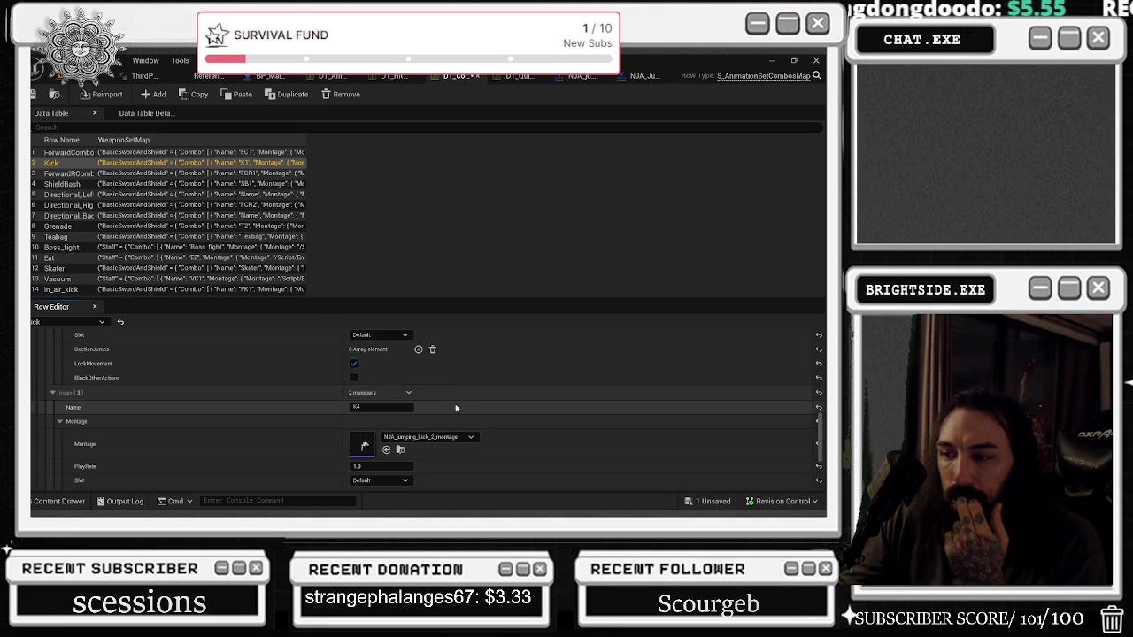
scroll(443, 411, "down", 5)
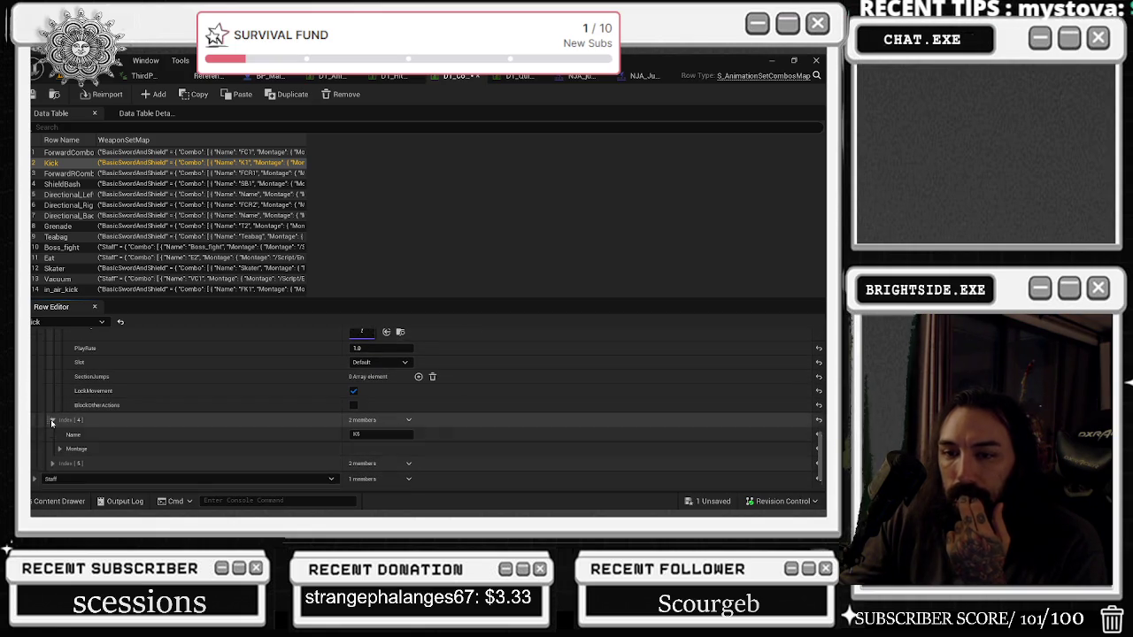
left_click(53, 419)
left_click(59, 447)
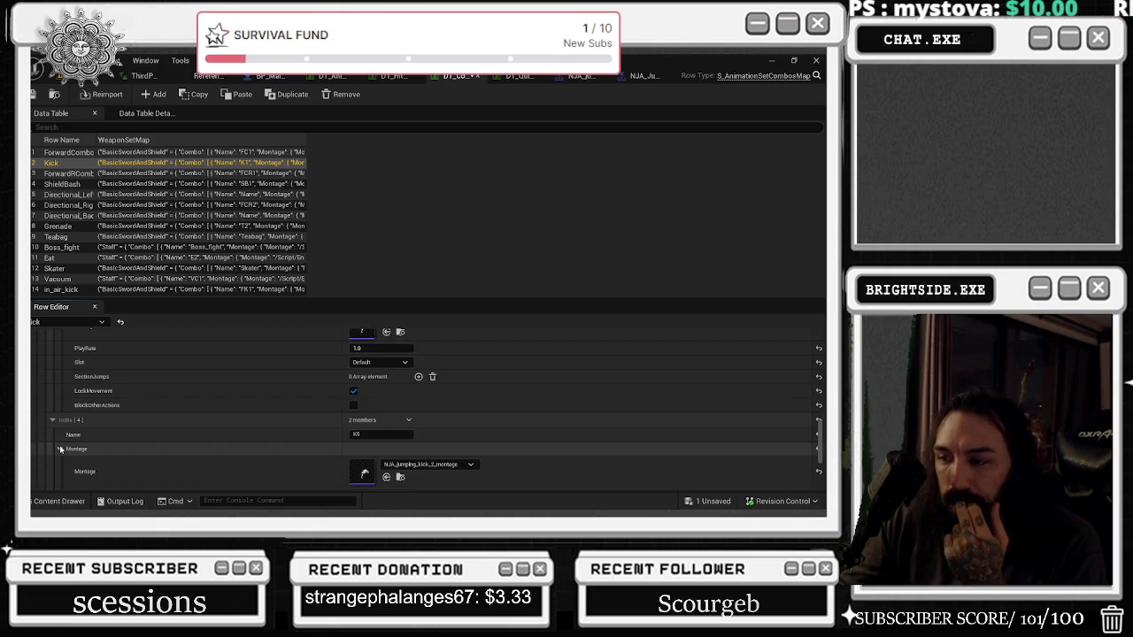
scroll(146, 442, "down", 2)
scroll(149, 440, "down", 7)
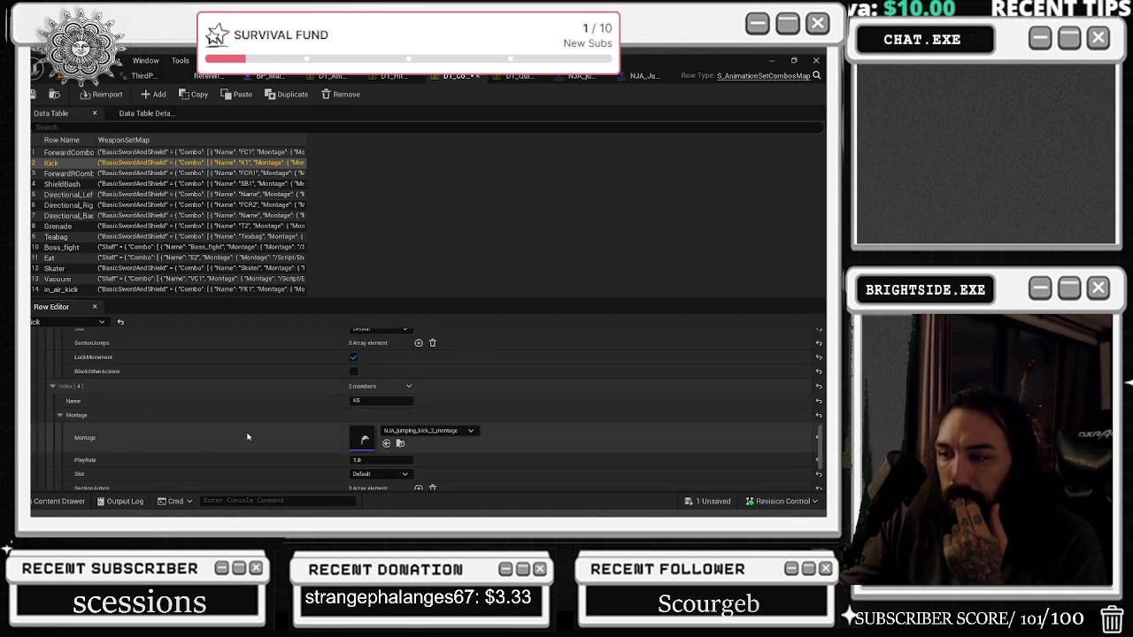
left_click(423, 398)
left_click(423, 398)
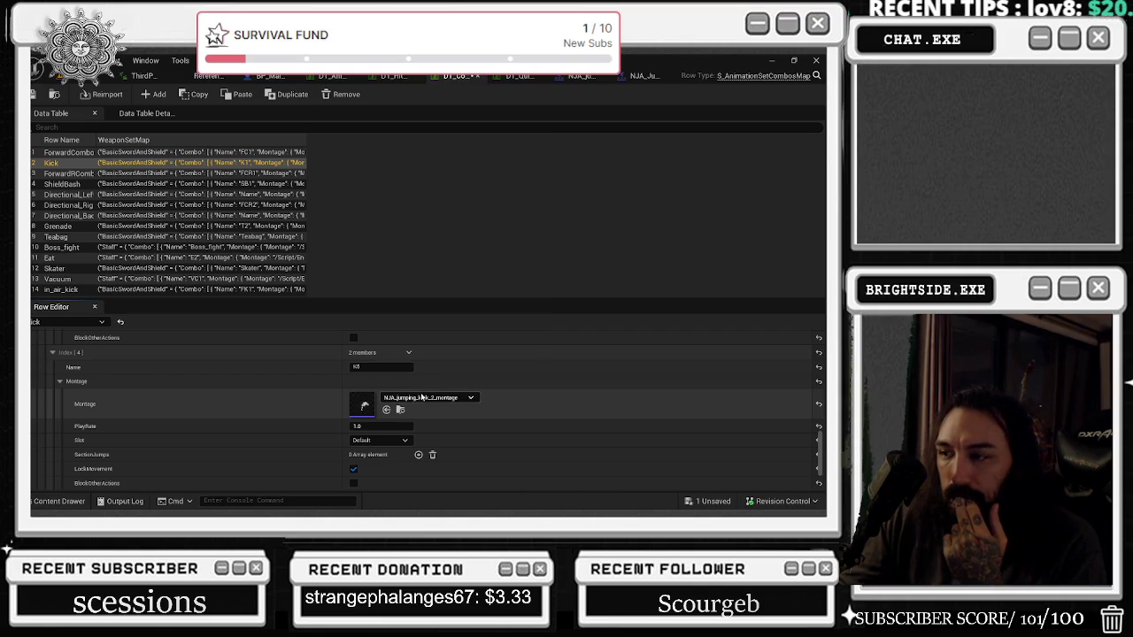
Step: Expand entry K6, then delete the fifth combo entry
scroll(216, 407, "down", 4)
left_click(51, 421)
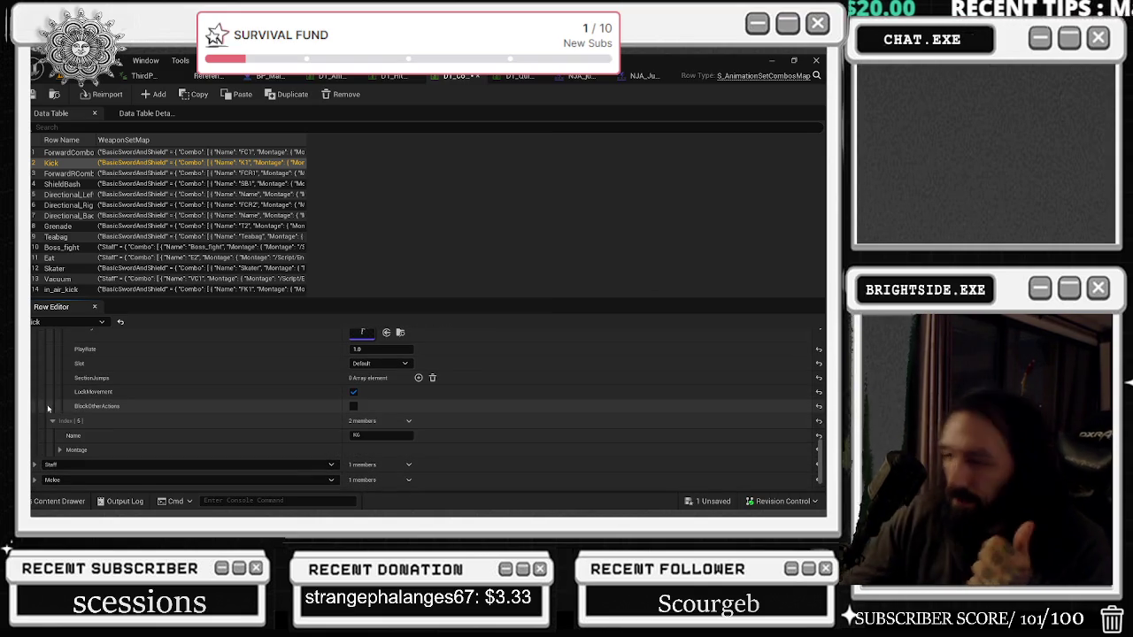
scroll(189, 397, "up", 2)
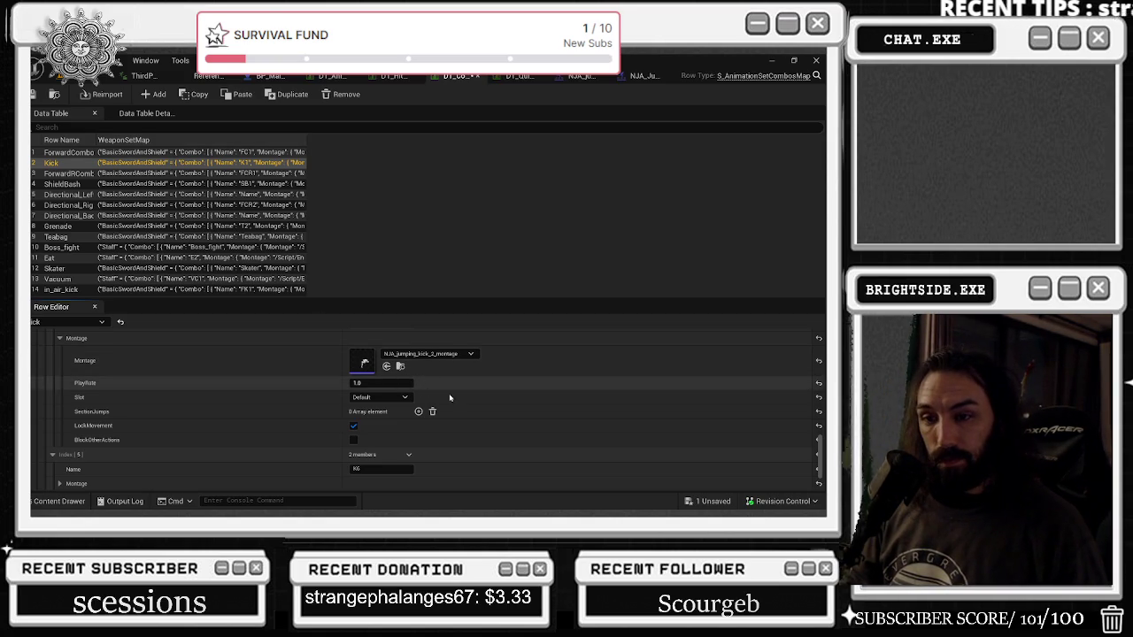
scroll(580, 372, "up", 3)
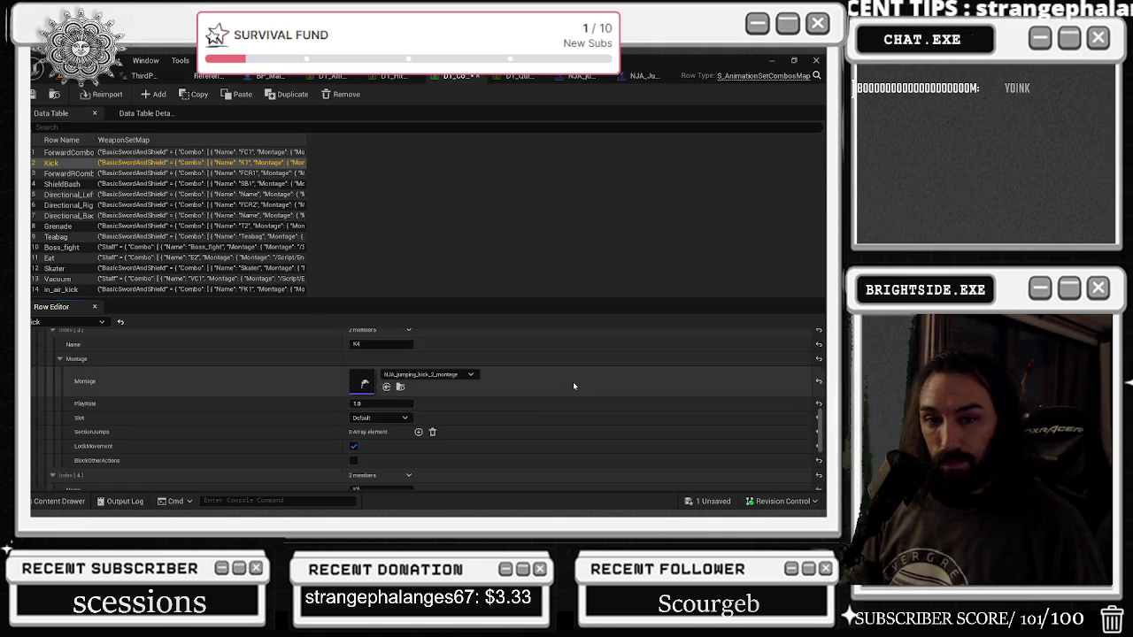
scroll(572, 386, "down", 1)
scroll(573, 387, "down", 3)
scroll(447, 369, "up", 2)
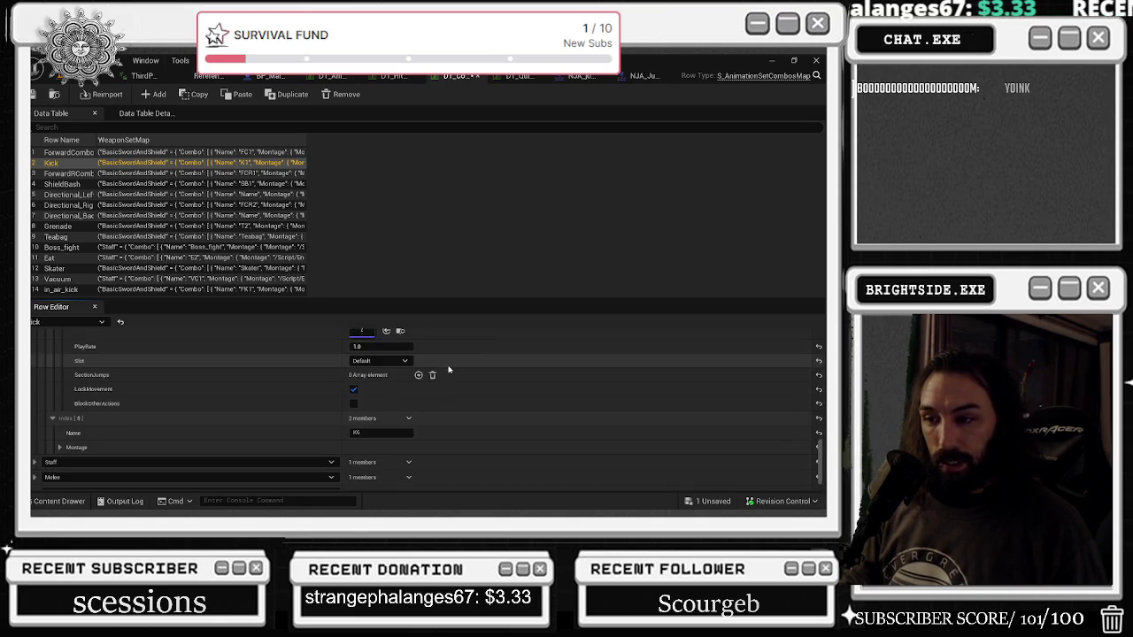
left_click(409, 358)
left_click(424, 387)
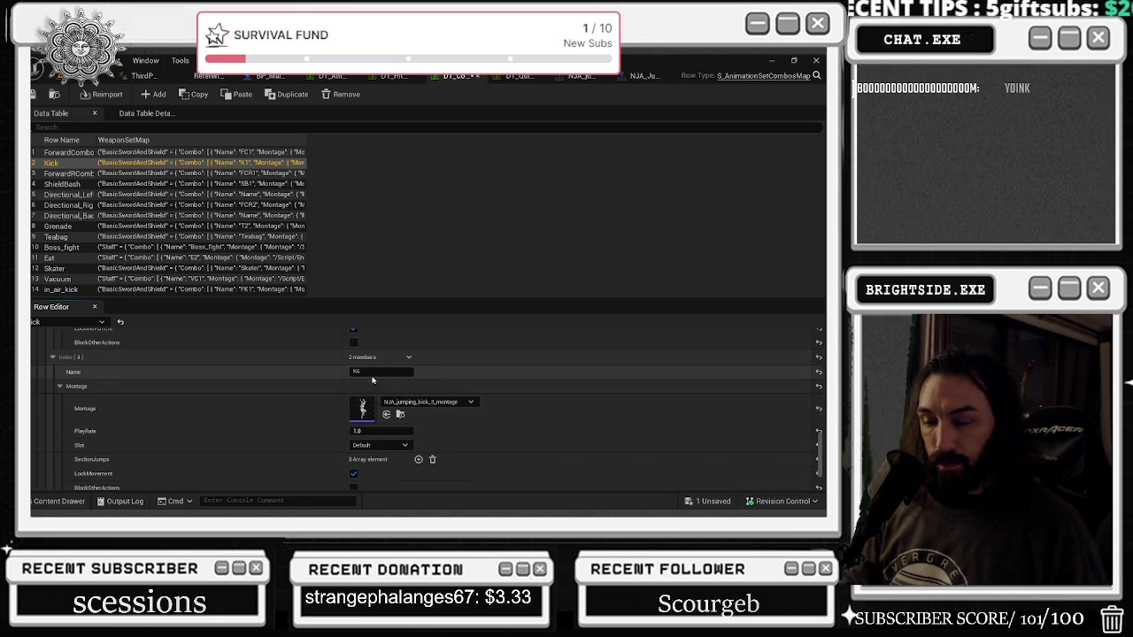
Step: Rename the entry to K5, enable BlockOtherActions, and open its NJA_jumping_kick_3_montage
type("K5")
key("Return")
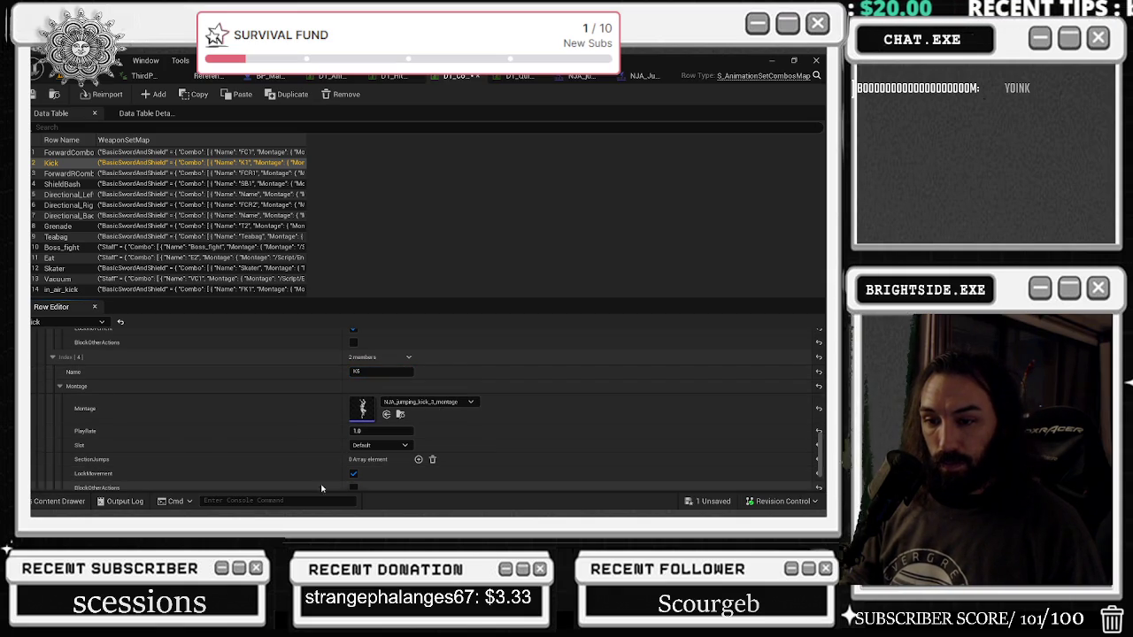
left_click(356, 487)
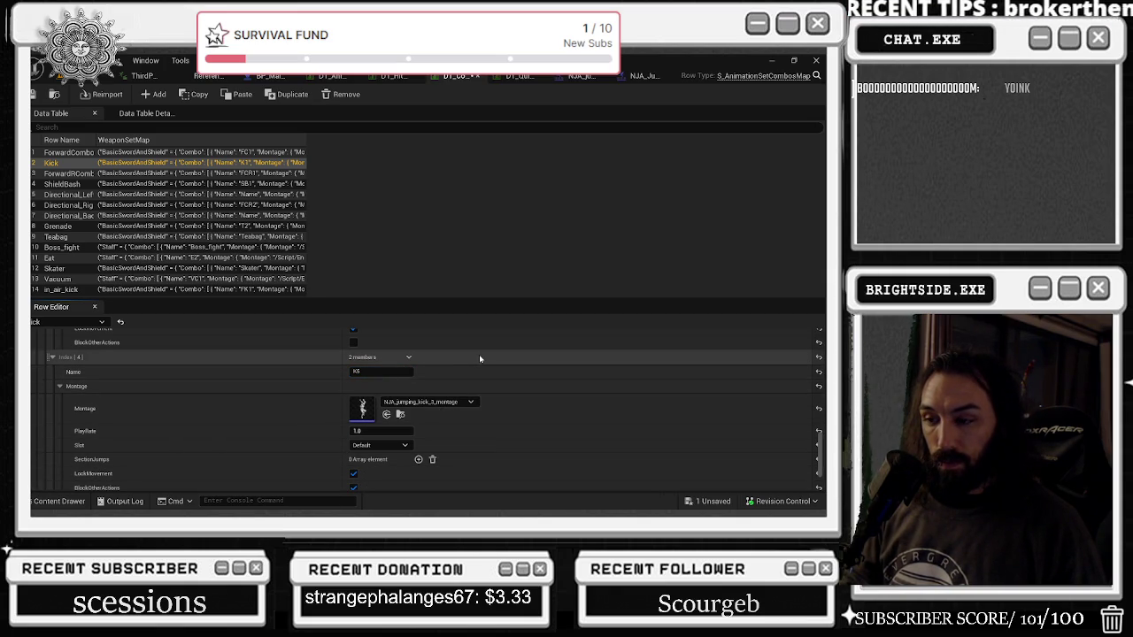
double_click(362, 408)
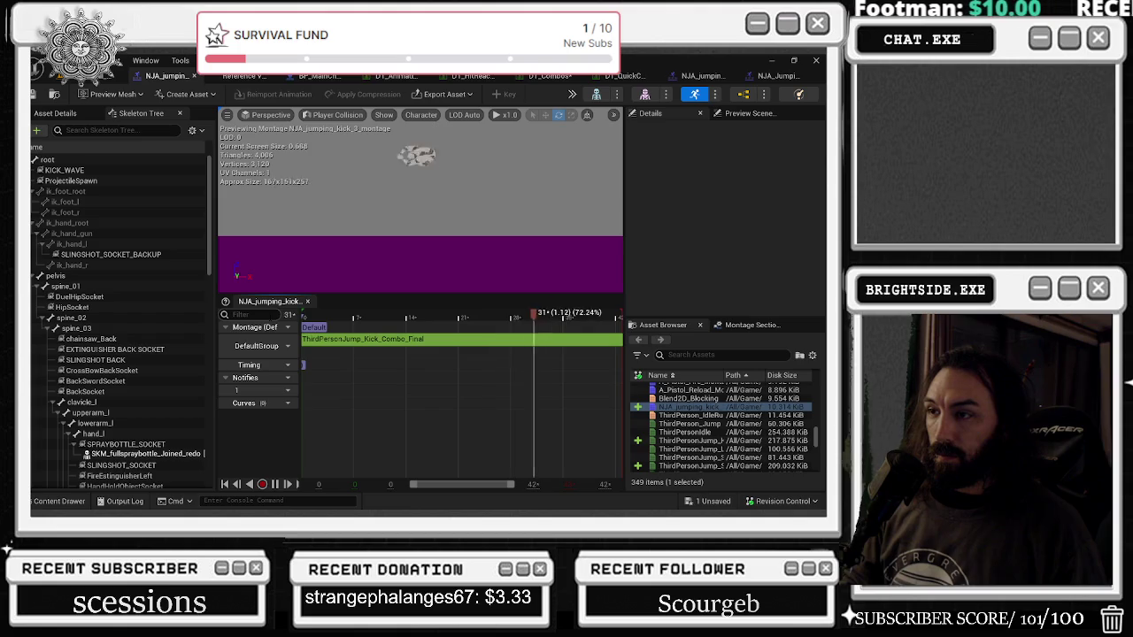
Step: Pause the jumping kick 3 montage preview and switch to the YouTube window
key("space")
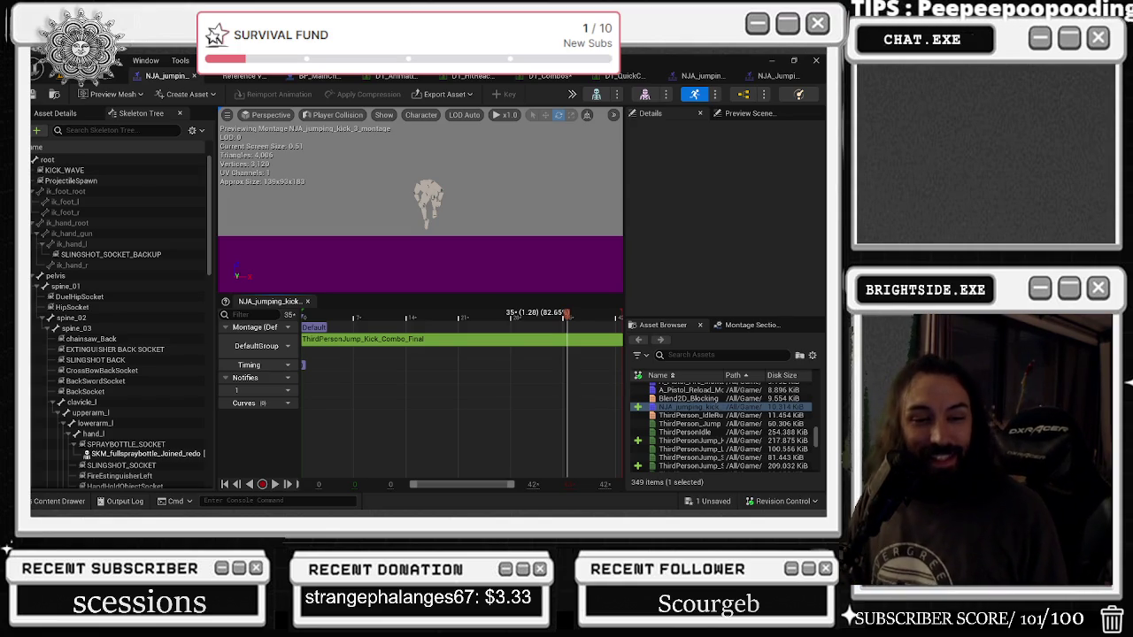
key("alt+Tab")
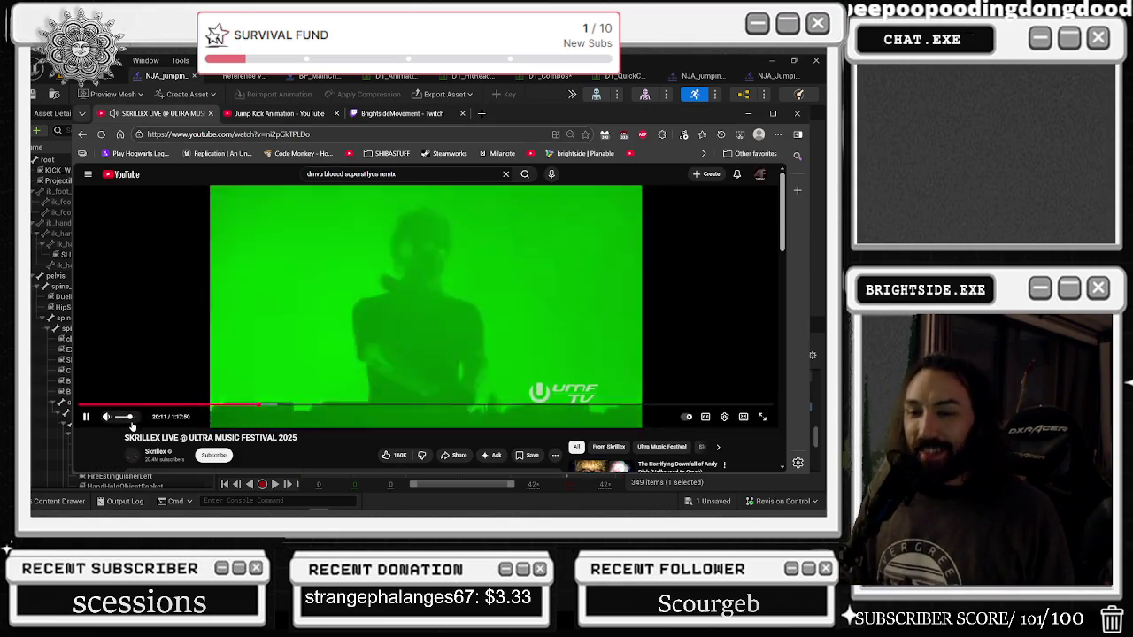
Step: Rewind the Ultra Music Festival video to 19:23
left_click(250, 404)
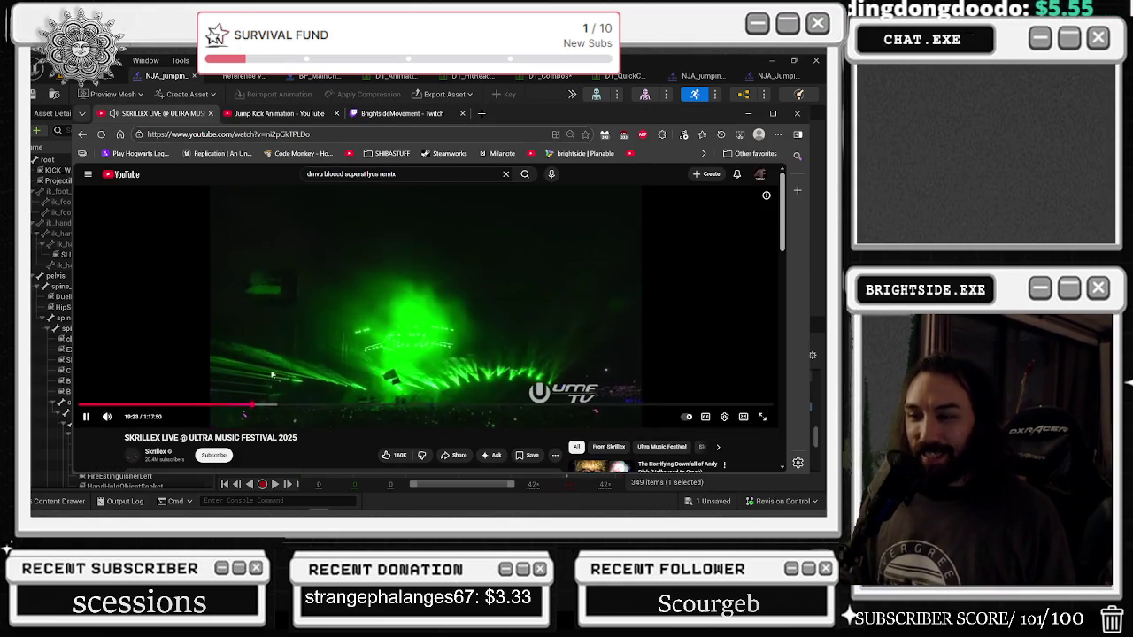
scroll(443, 292, "down", 1)
scroll(602, 257, "up", 1)
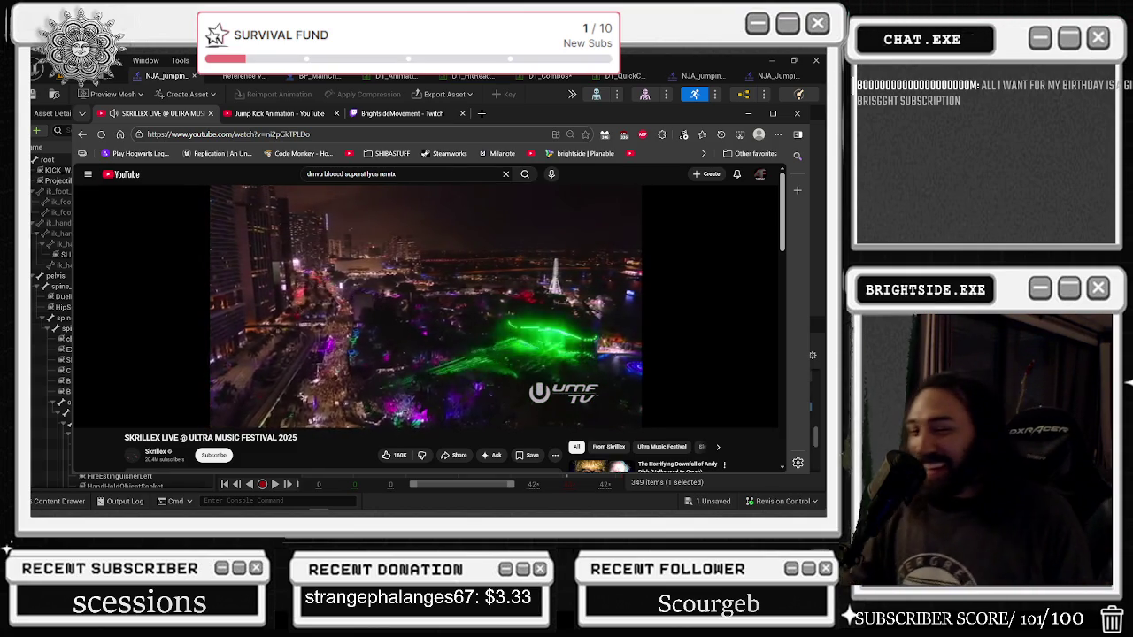
Step: Turn the video's volume down and return to the Unreal editor
mouse_move(652, 257)
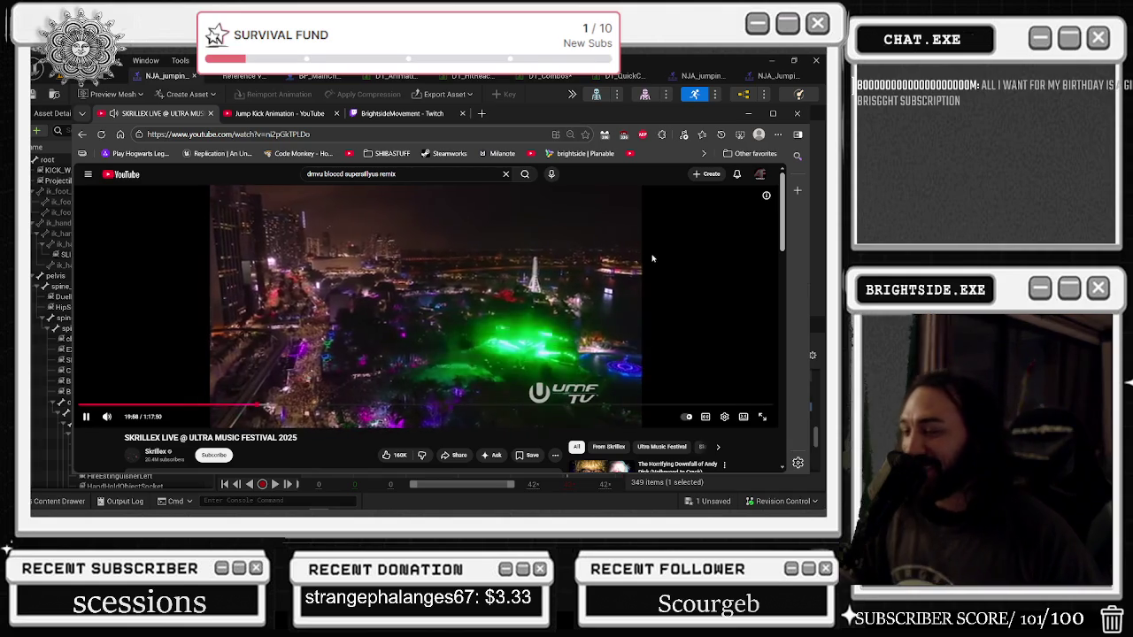
left_click(127, 417)
left_click_drag(128, 422, 125, 421)
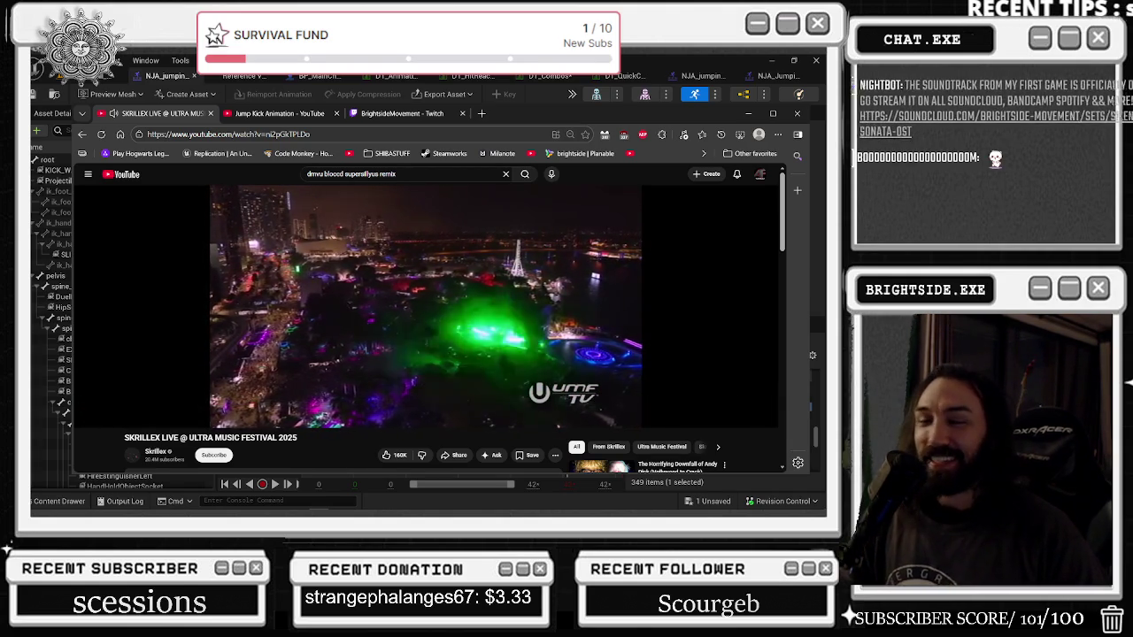
key("alt+Tab")
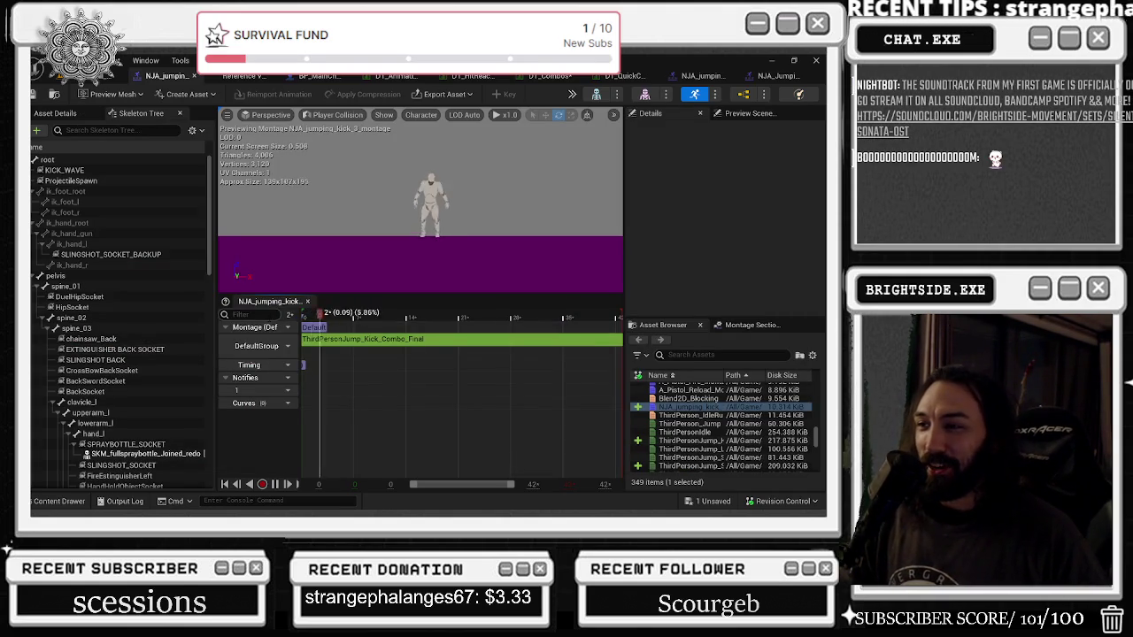
Step: Orbit and pause the montage preview, checking Preview Scene Settings and Details panels
left_click_drag(355, 218, 363, 232)
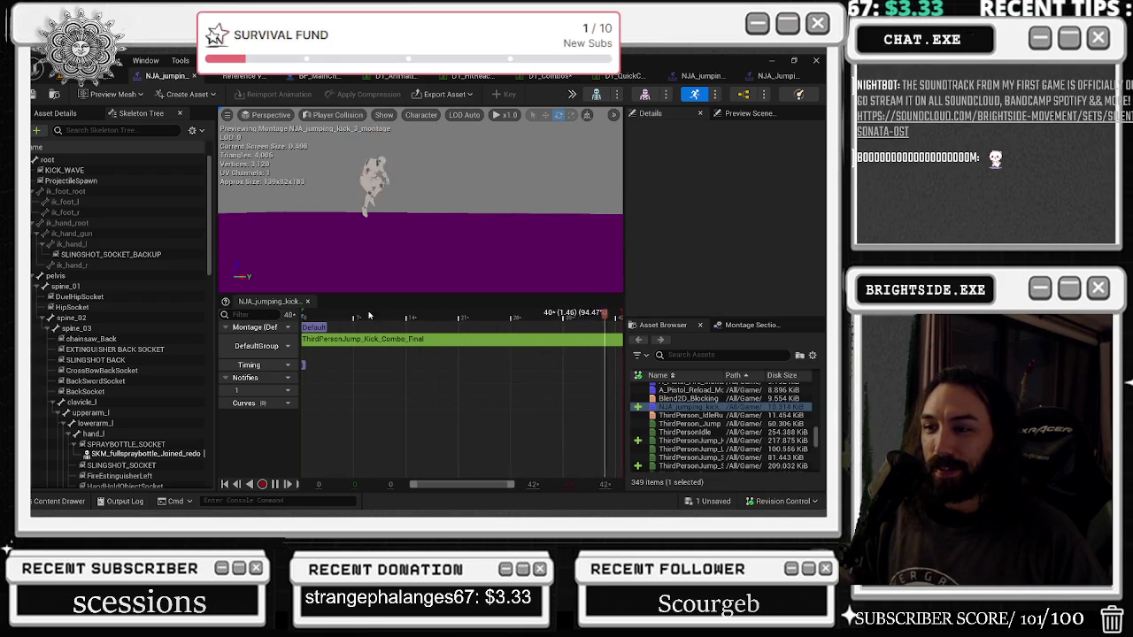
key("space")
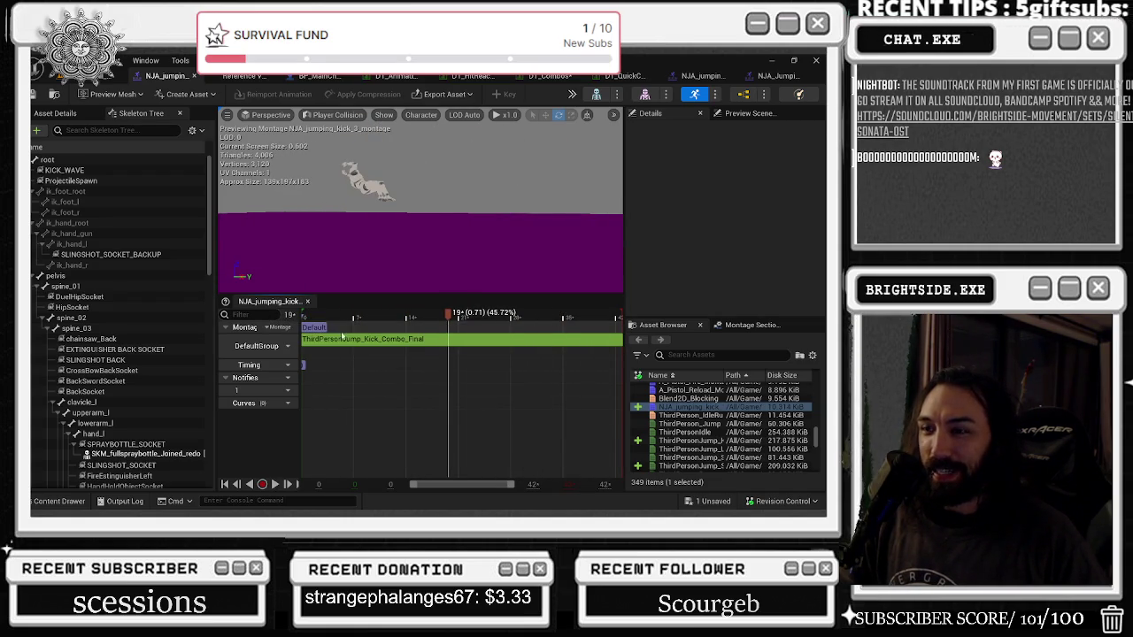
left_click(749, 113)
left_click(675, 115)
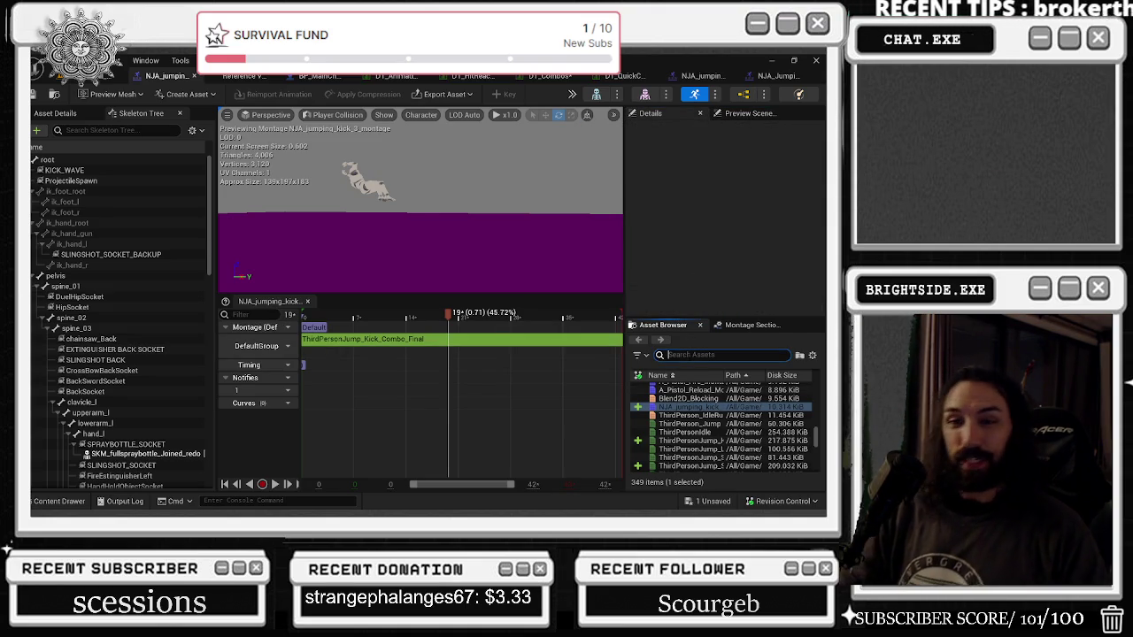
left_click(708, 355)
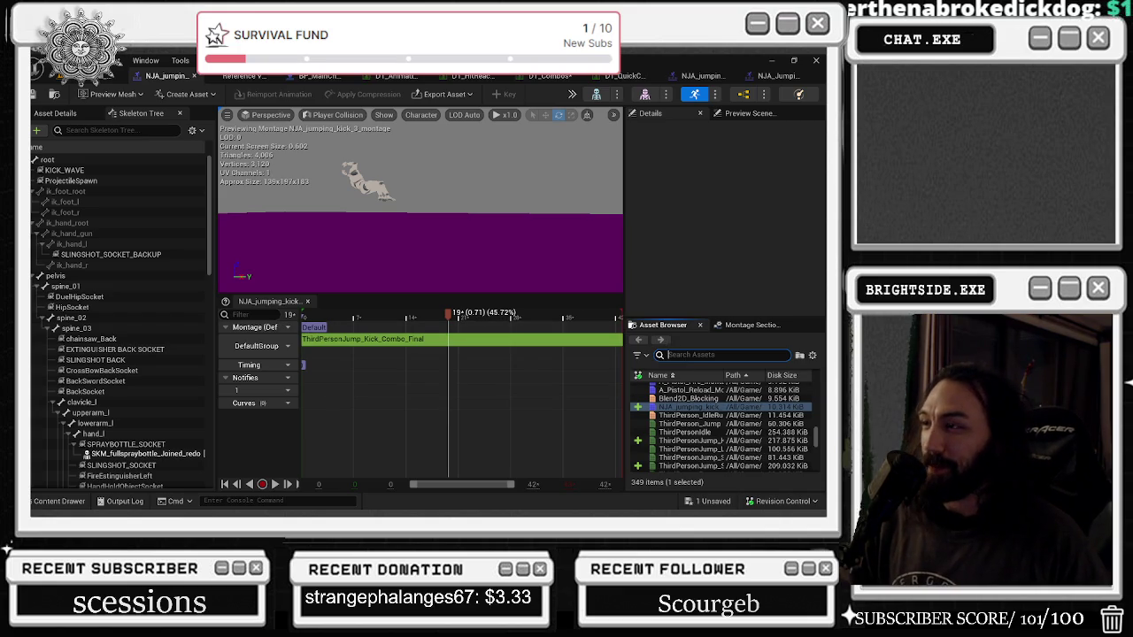
Step: Close the NJA_Jumping_Kick_1 montage and return to the DT_Combos data table
left_click(753, 78)
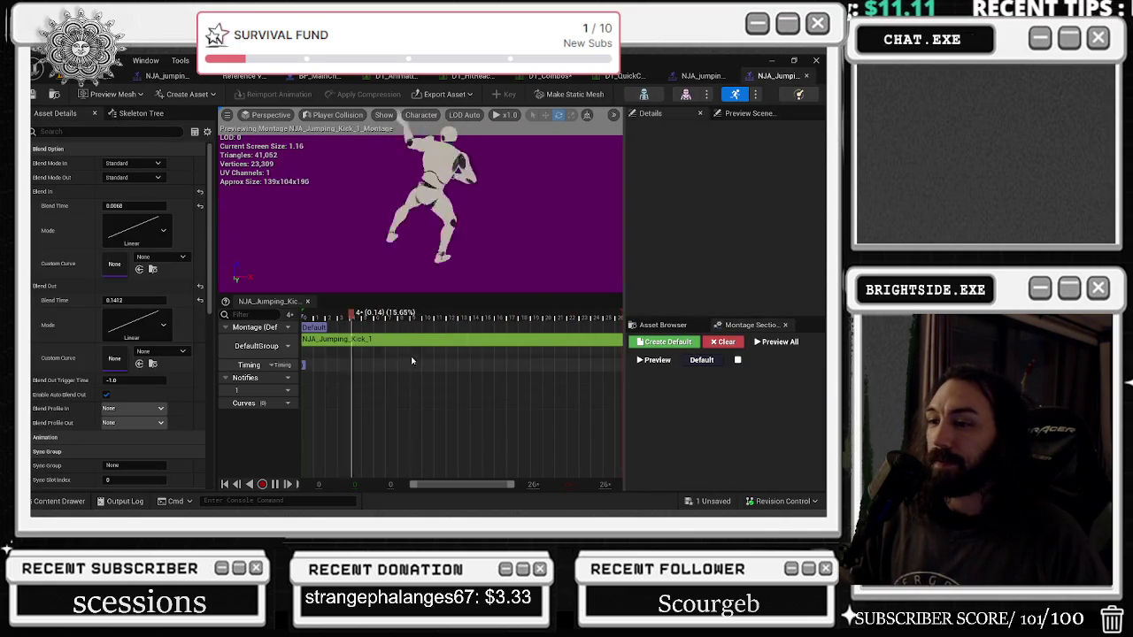
left_click(805, 75)
left_click(591, 76)
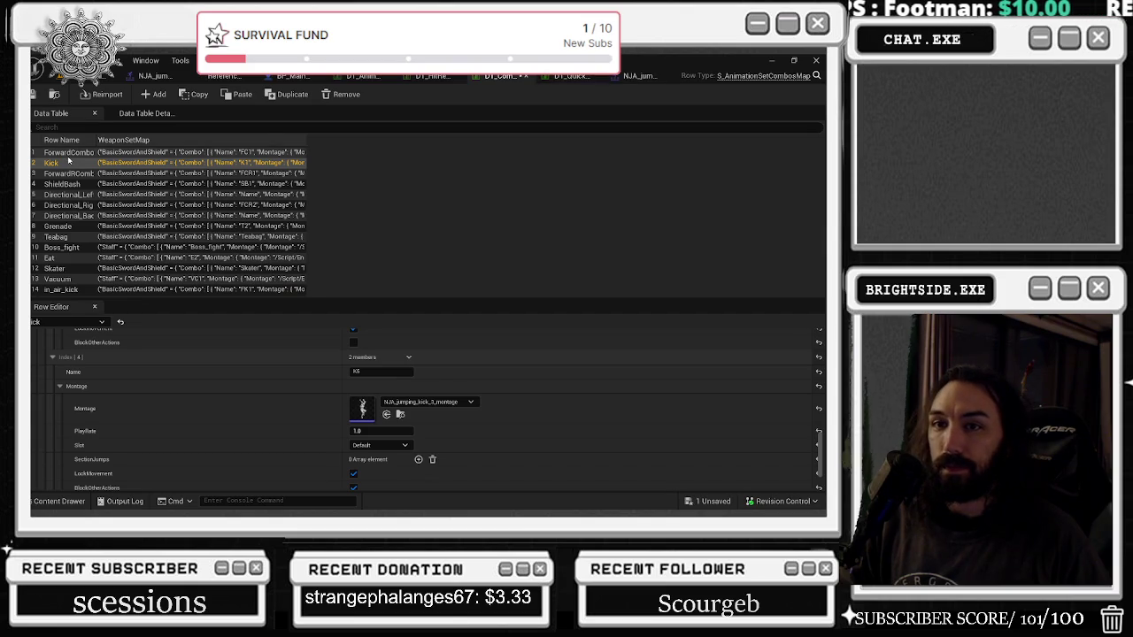
Step: Open ForwardCombo's triple punch montage and select all its trail notifies
left_click(68, 153)
scroll(356, 365, "up", 1)
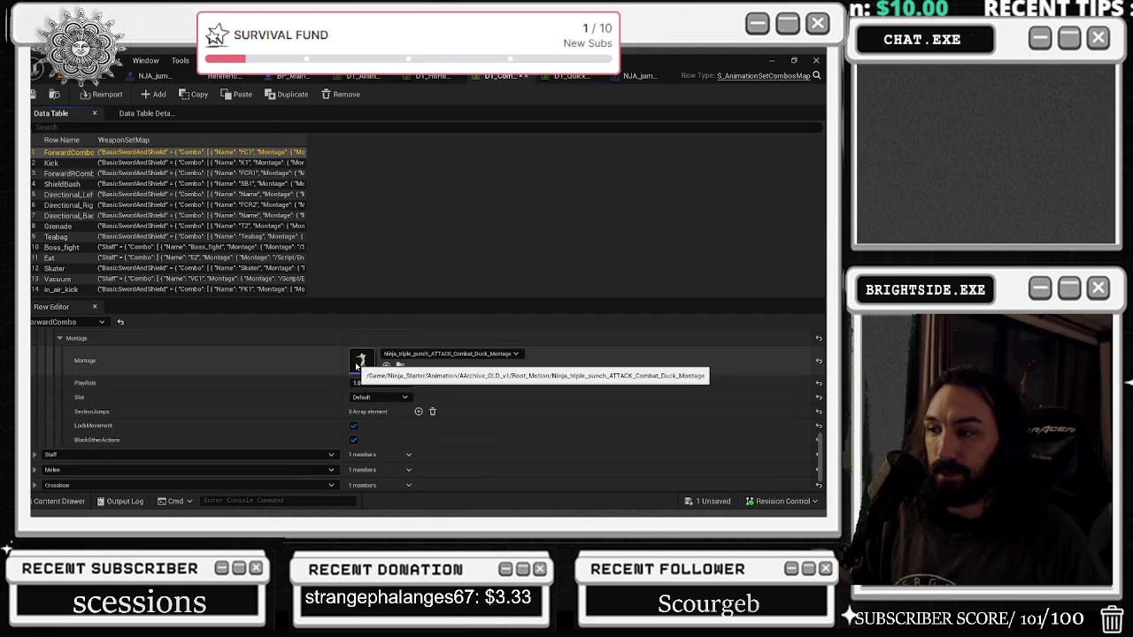
double_click(357, 364)
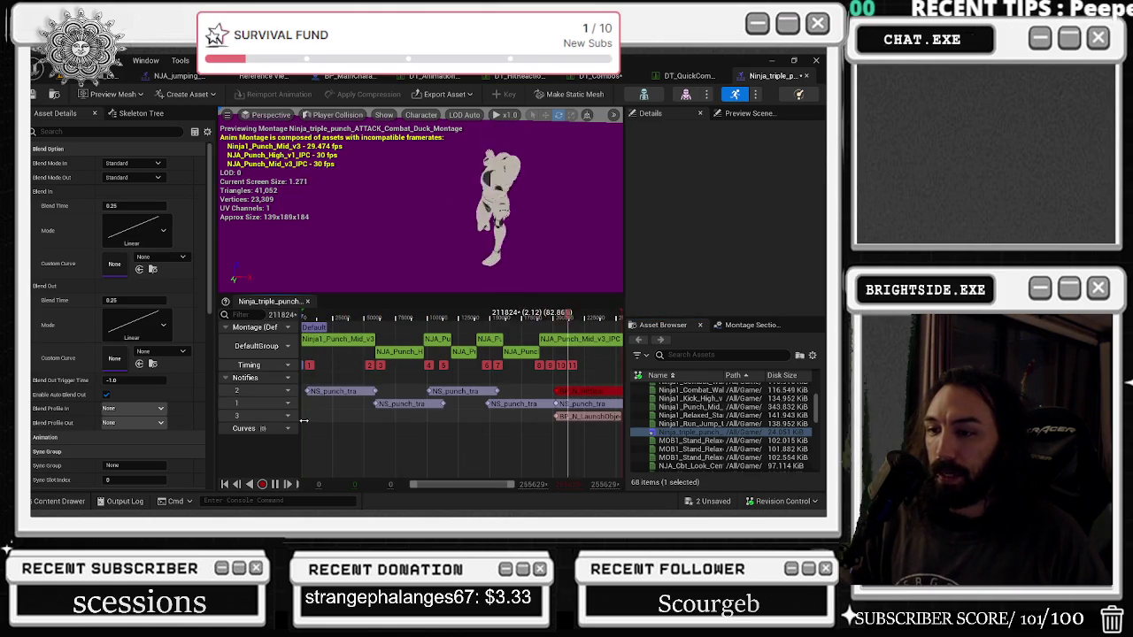
left_click_drag(306, 423, 582, 390)
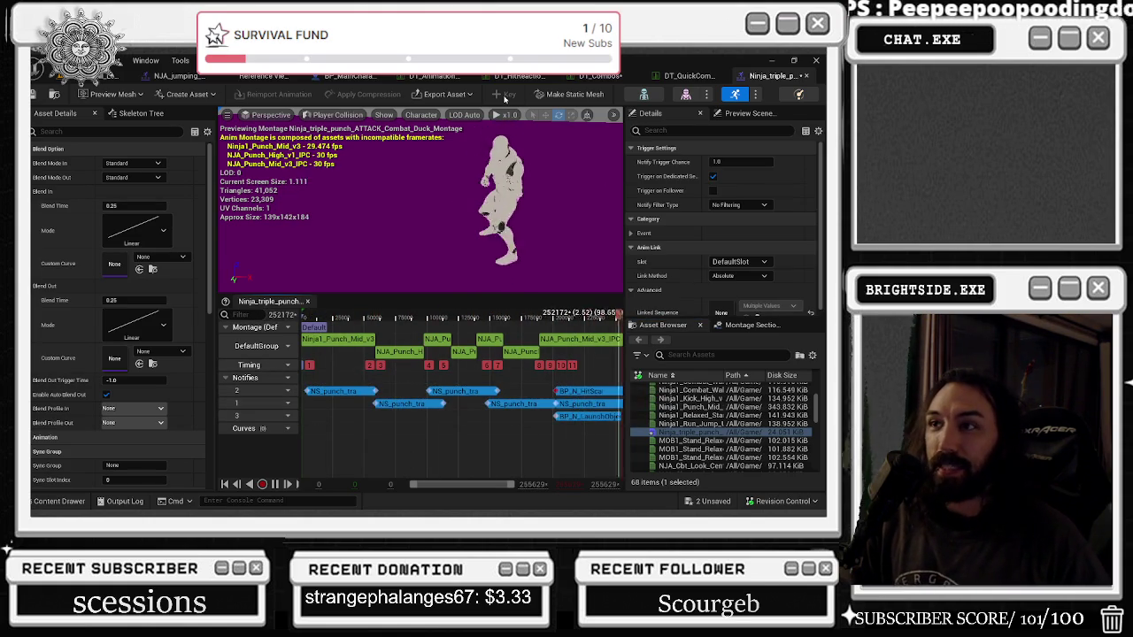
Step: Close the triple punch montage and rewind the jumping kick 3 montage to the start
left_click(807, 76)
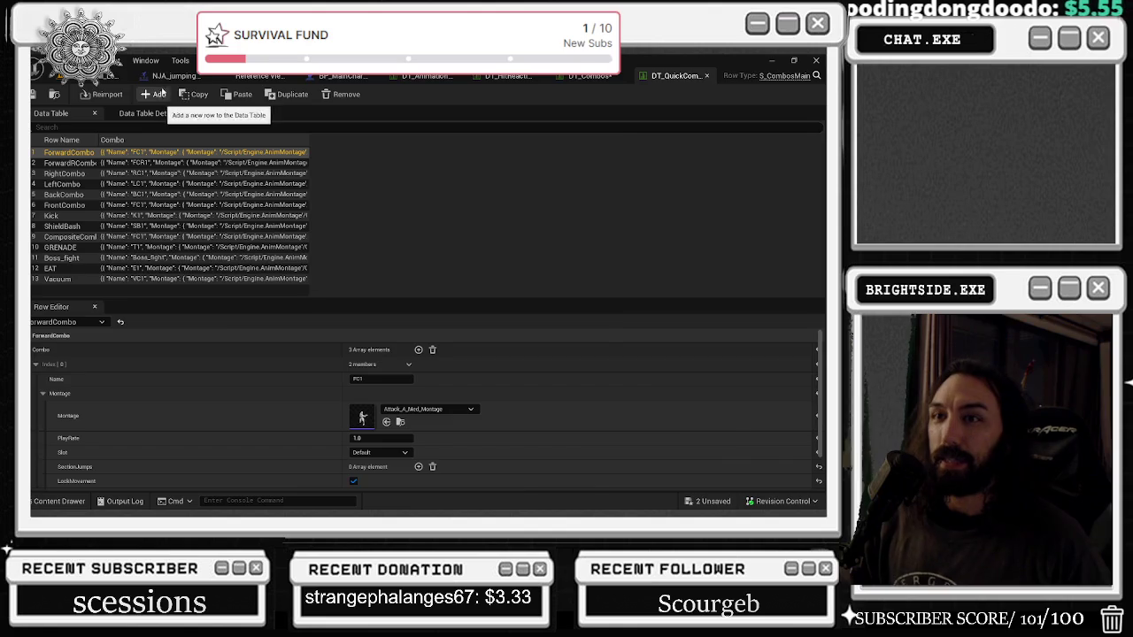
left_click(168, 77)
left_click(309, 316)
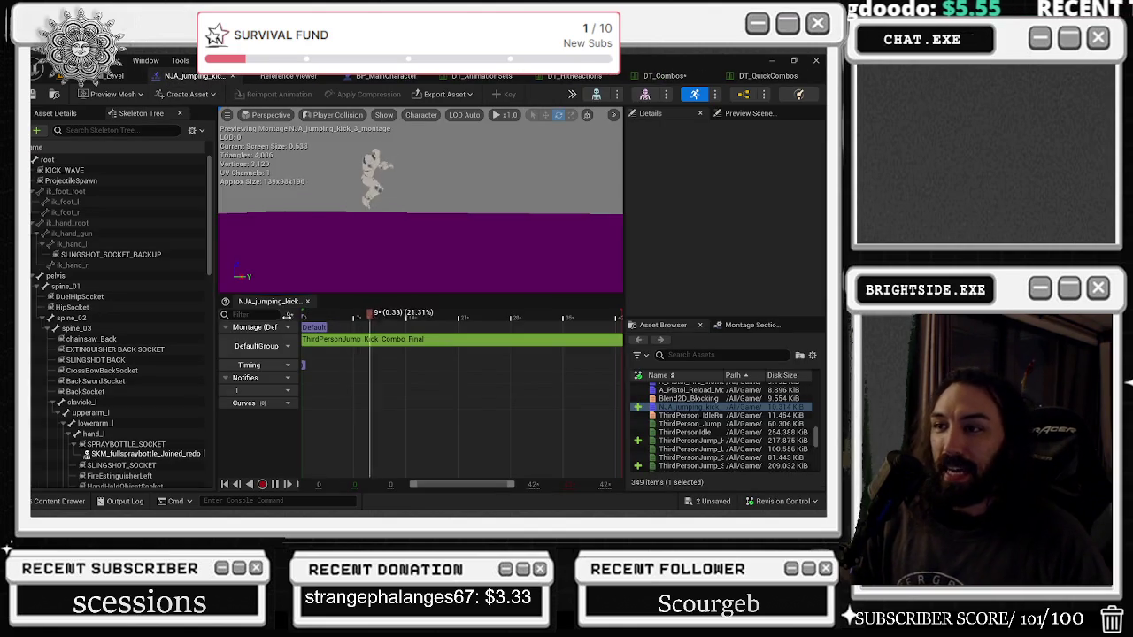
Step: Replay the montage preview and inspect the first NS_punch_trail notify
key("space")
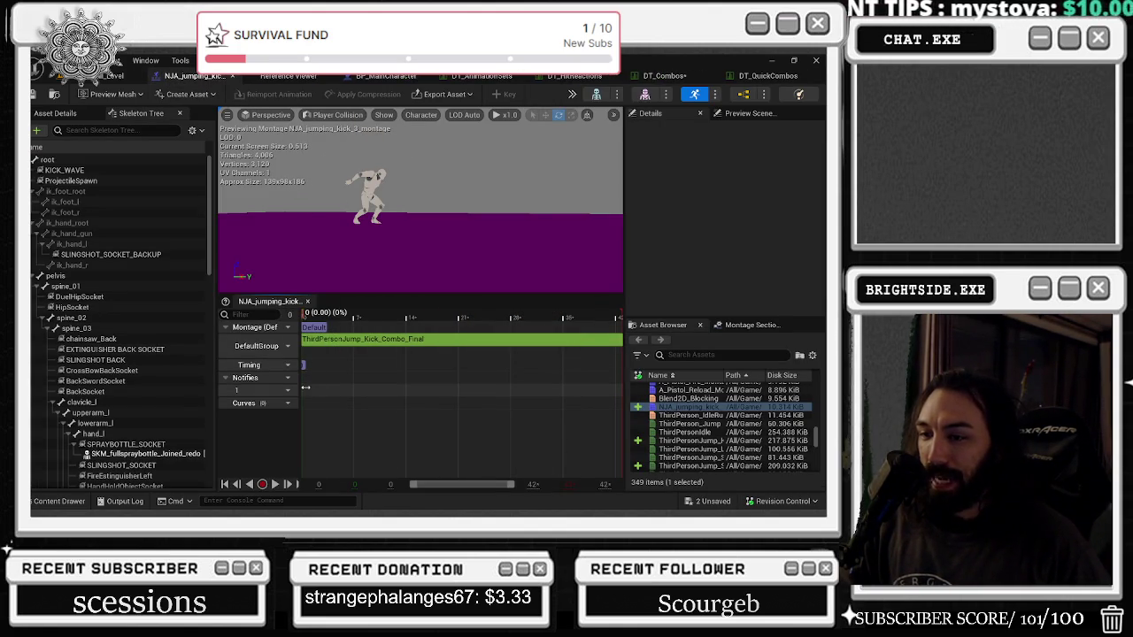
key("space")
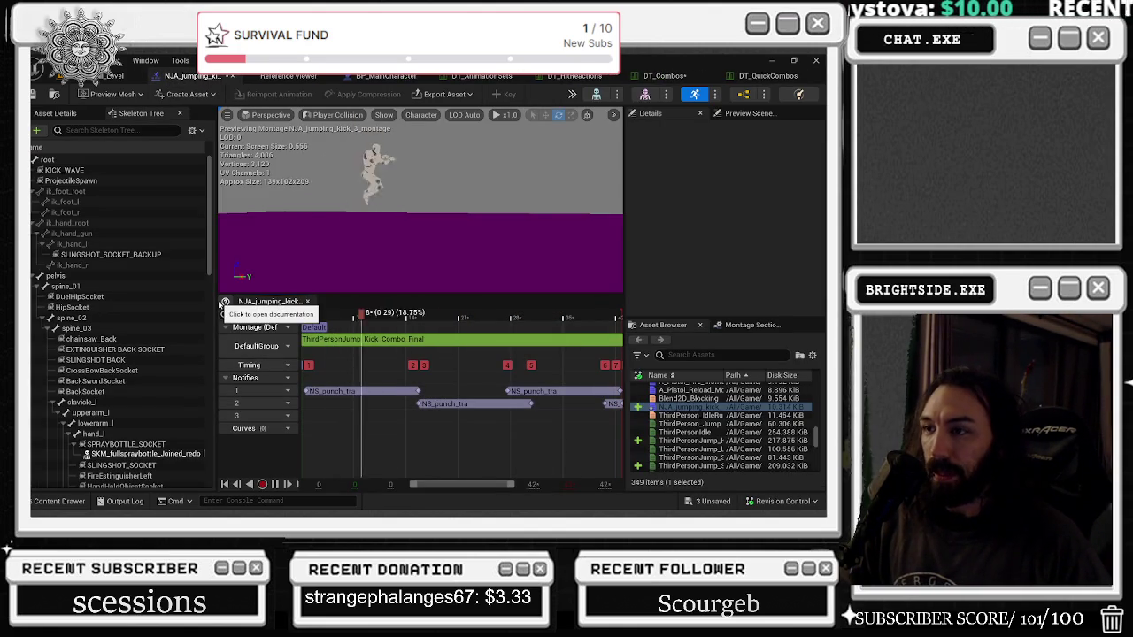
left_click(347, 394)
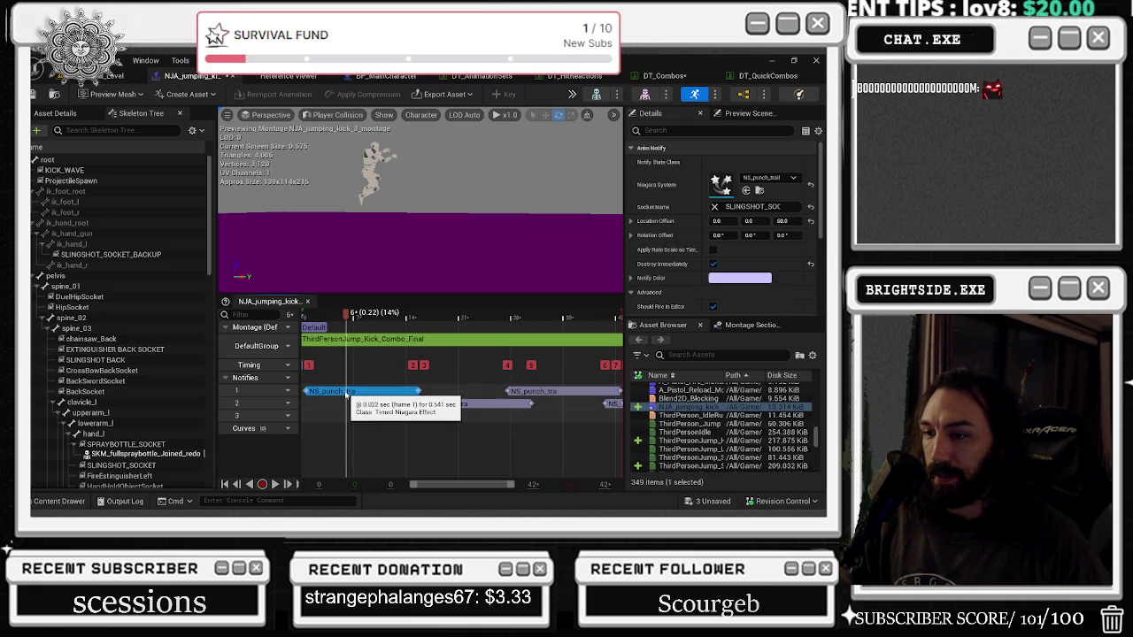
key("space")
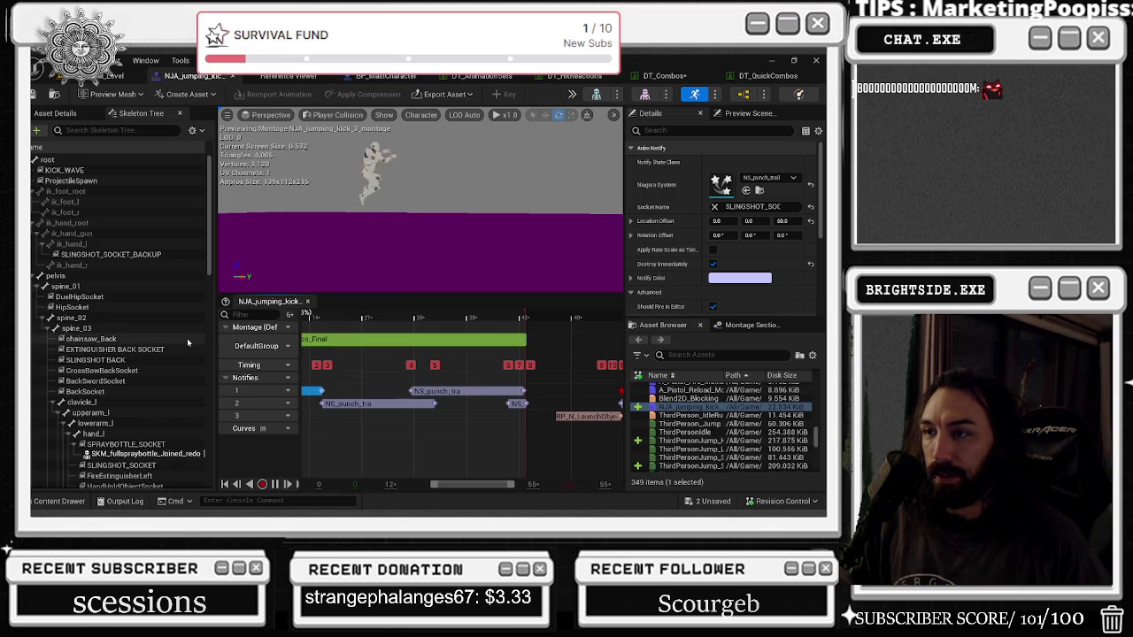
left_click(456, 389)
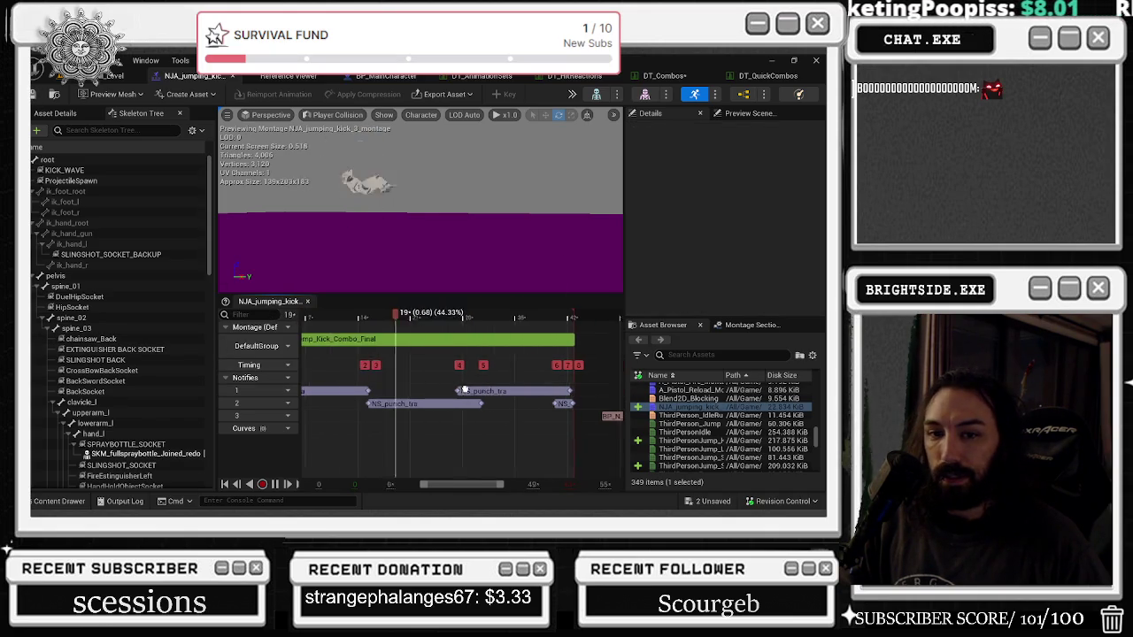
Step: Drag the BP_N_LaunchObject notify earlier, to about frame 9
scroll(376, 354, "down", 3)
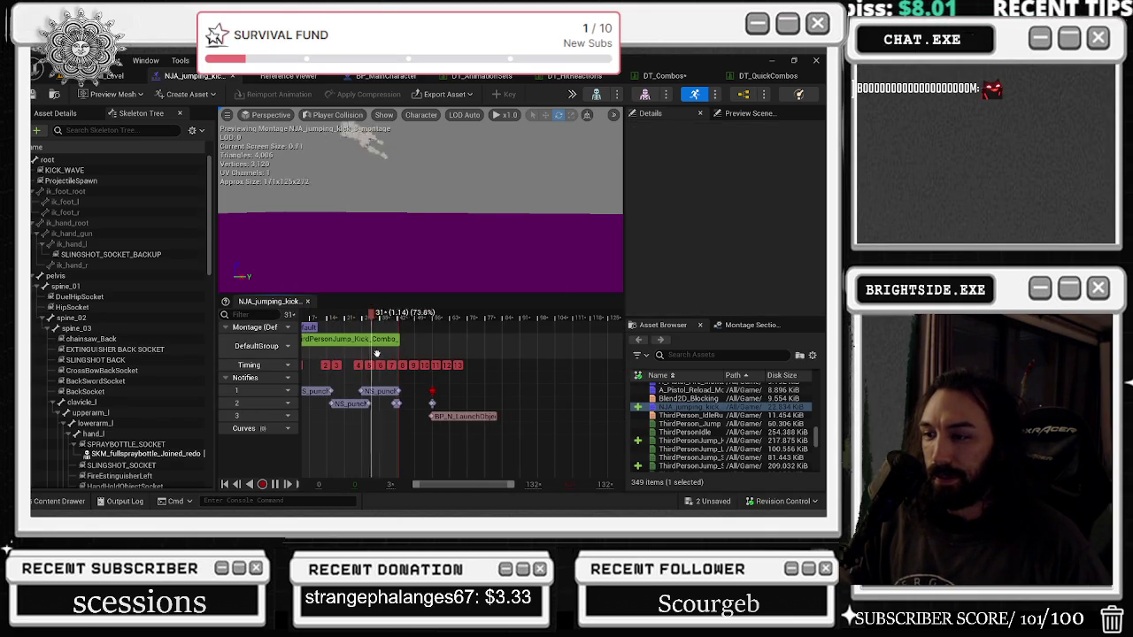
scroll(443, 372, "up", 2)
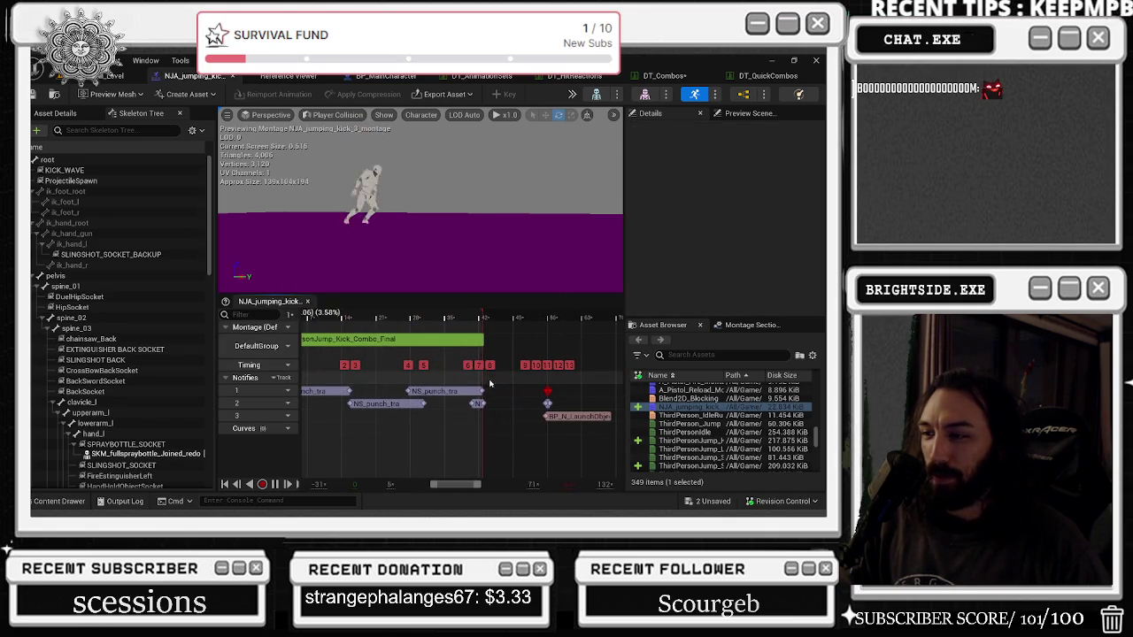
left_click_drag(547, 390, 424, 396)
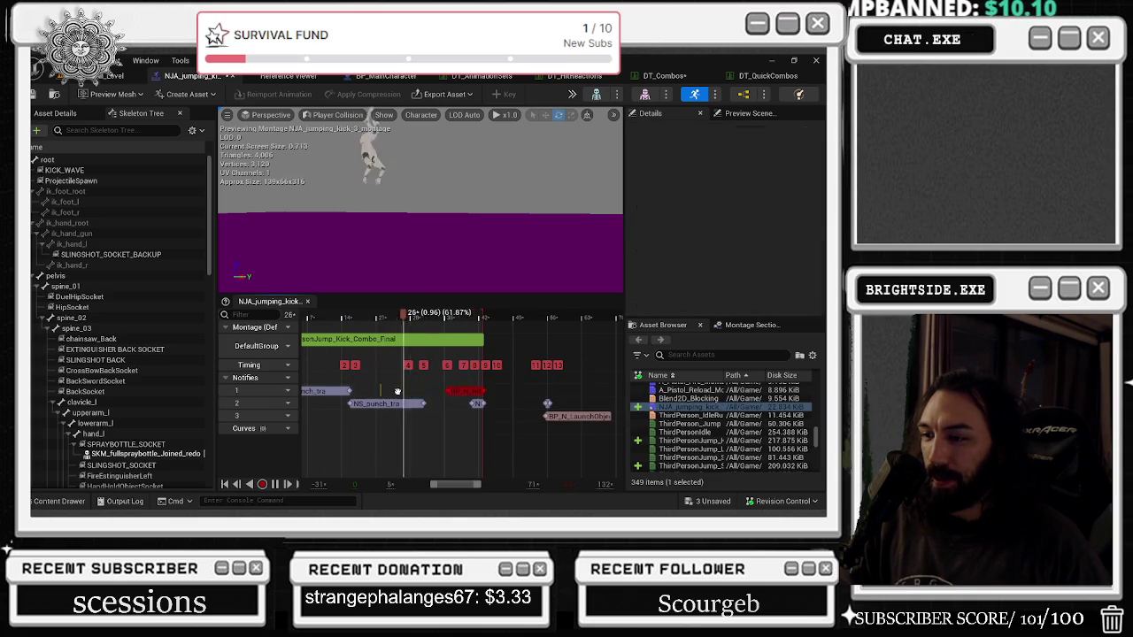
left_click_drag(606, 416, 419, 428)
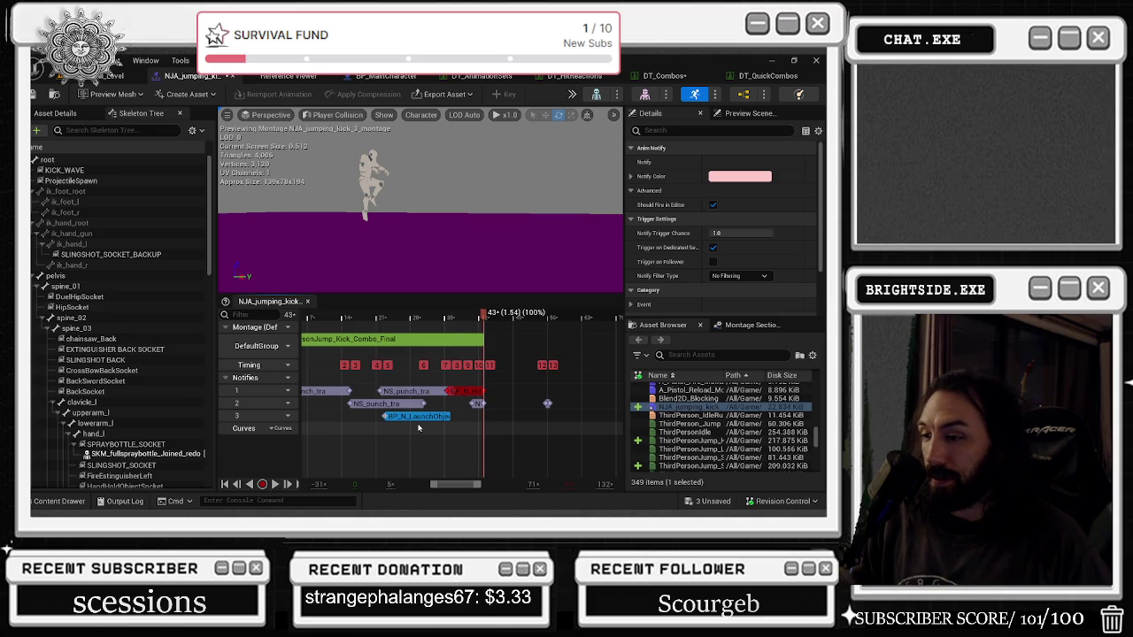
Step: Delete the extra NS_punch_trail notifies and reposition the launch-object notify on track 3
left_click_drag(420, 419, 487, 425)
left_click_drag(547, 404, 504, 404)
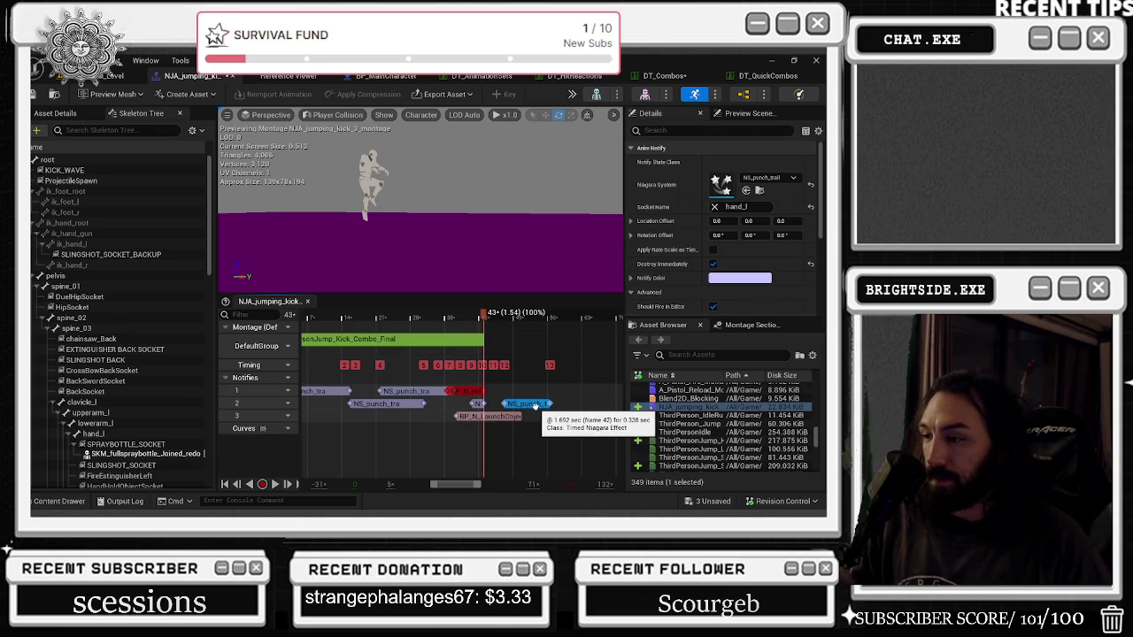
key("Delete")
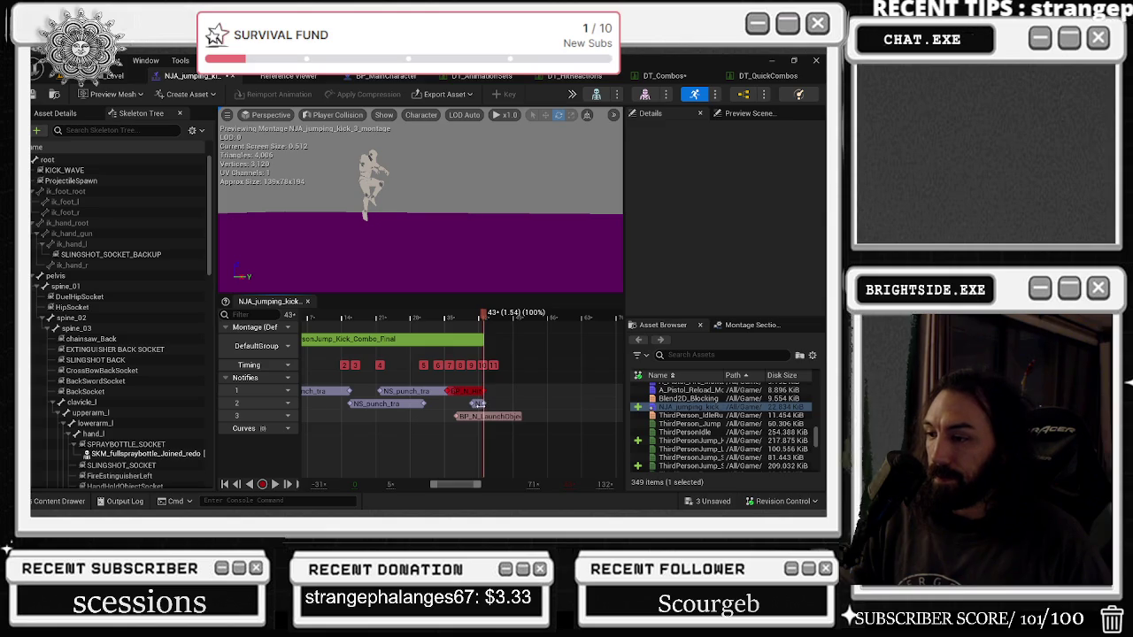
left_click(478, 403)
key("Delete")
left_click_drag(488, 416, 461, 416)
left_click(460, 415)
left_click_drag(295, 323, 401, 316)
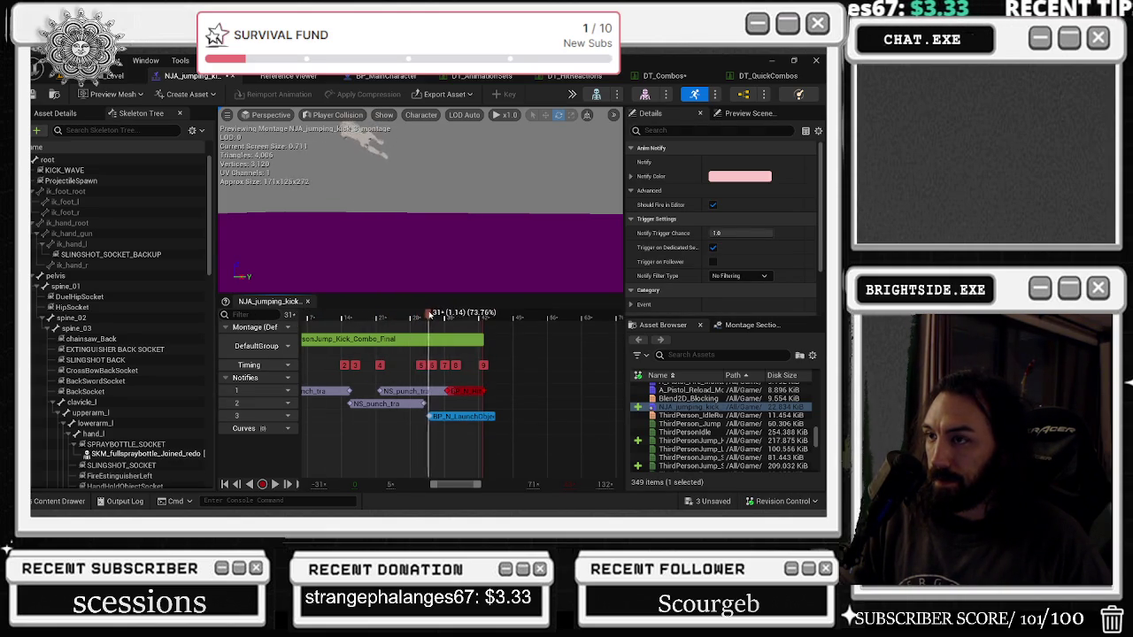
mouse_move(460, 391)
left_mouse_down()
mouse_move(451, 416)
mouse_move(469, 392)
mouse_move(488, 392)
left_mouse_up()
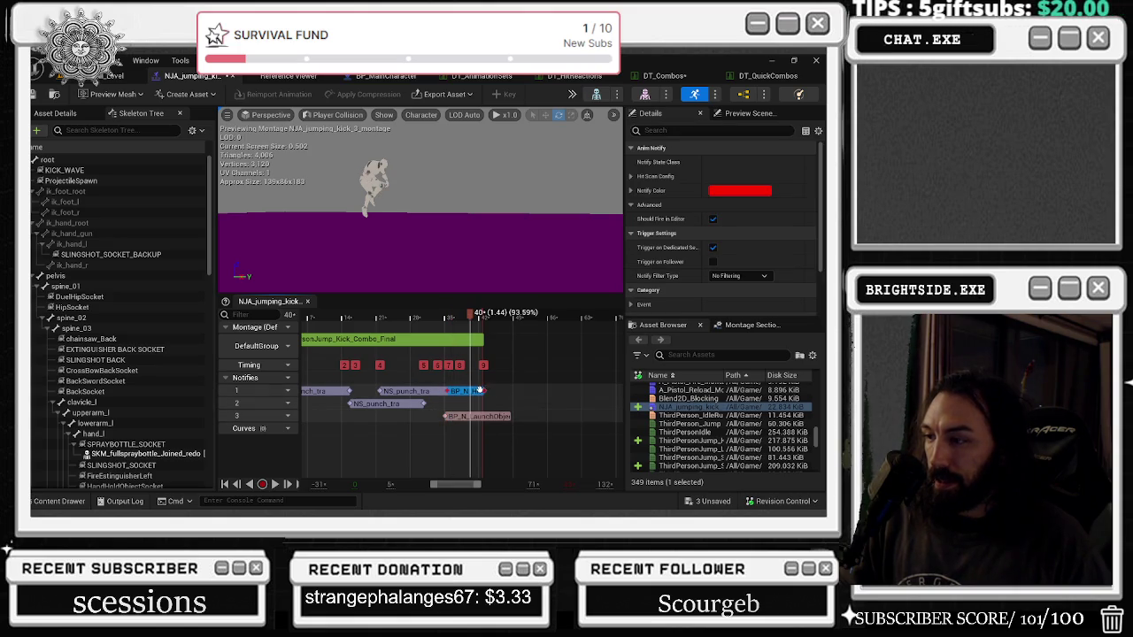
Step: Scrub back to frame 32 and replay the montage preview
scroll(479, 408, "up", 2)
scroll(451, 403, "down", 2)
mouse_move(407, 317)
left_mouse_down()
mouse_move(367, 314)
mouse_move(401, 314)
left_mouse_up()
scroll(313, 386, "up", 3)
scroll(313, 385, "left", 3)
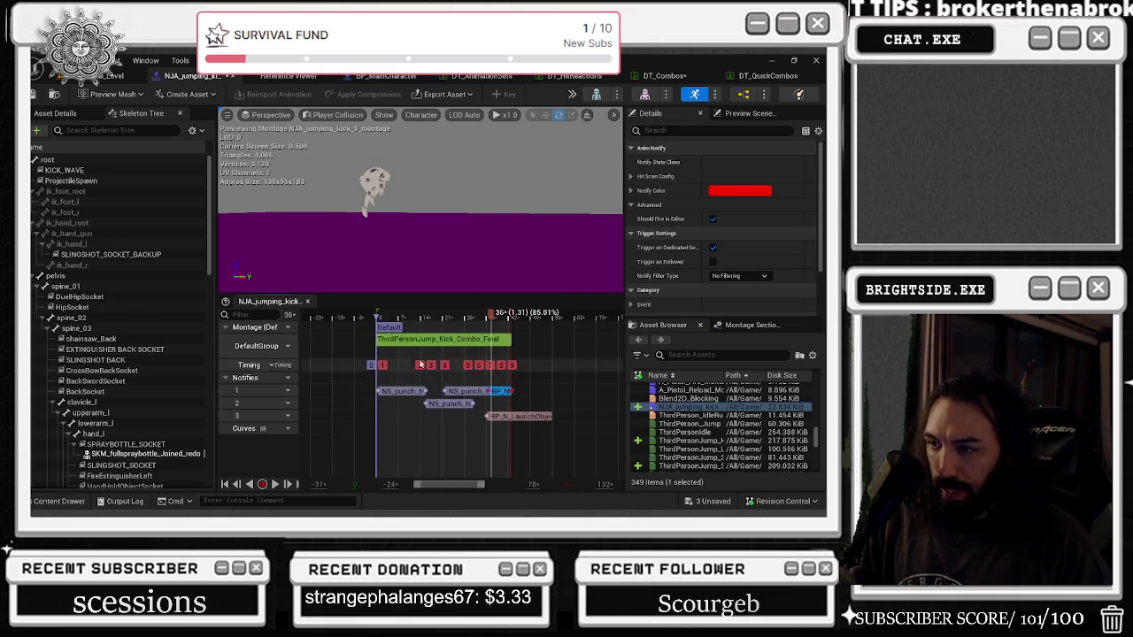
key("space")
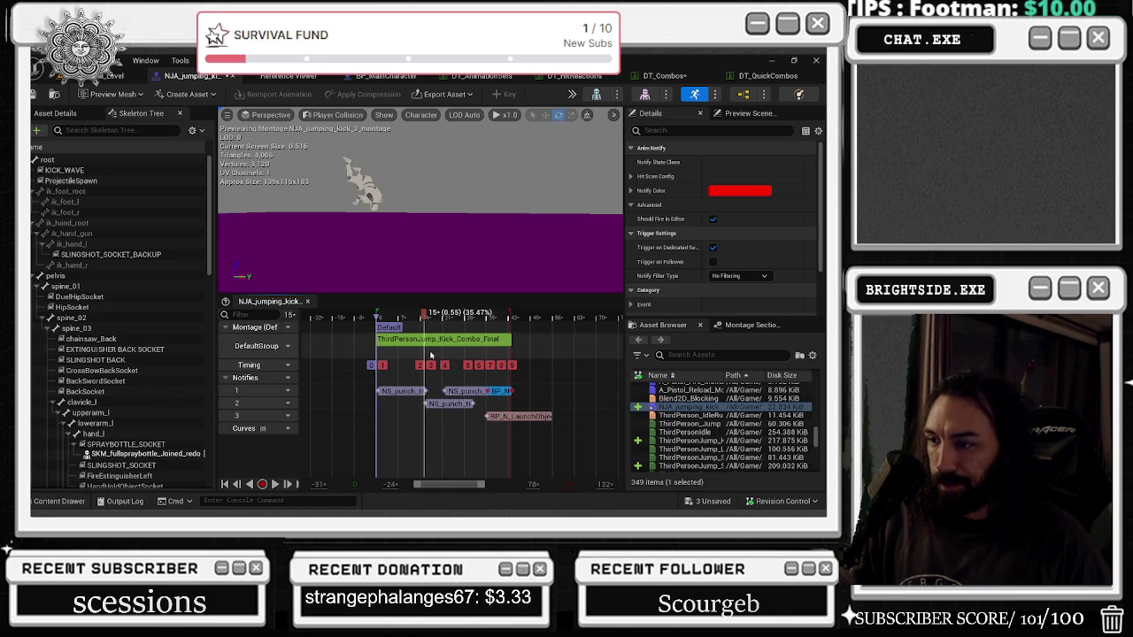
scroll(462, 400, "up", 3)
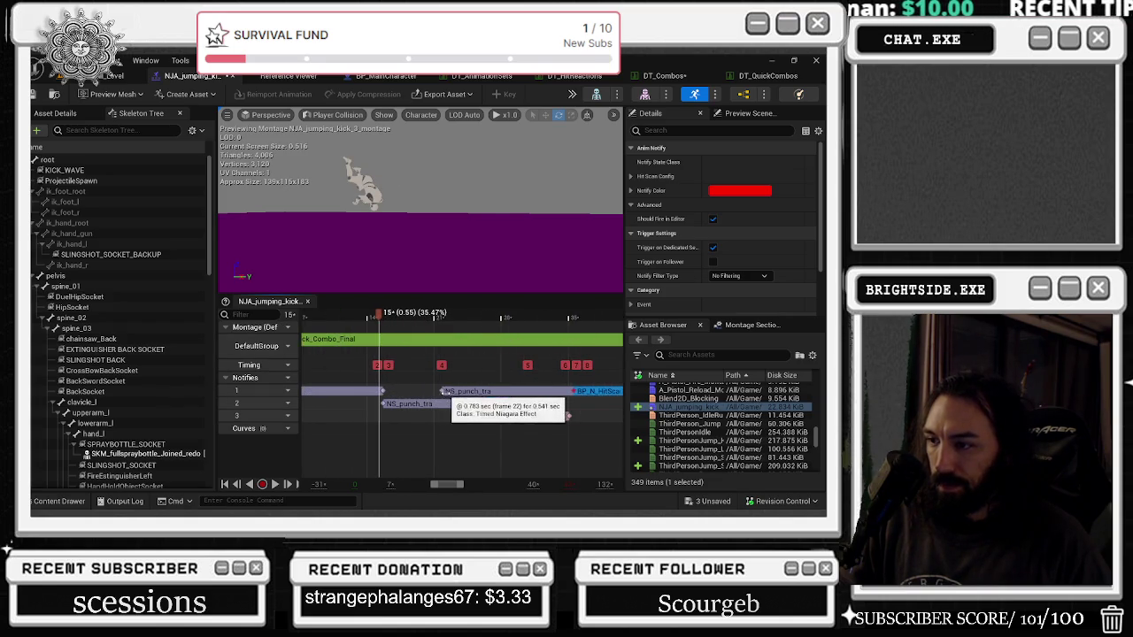
Step: Restore the punch trail notifies, move both to track 2, and save the assets
key("ctrl+v")
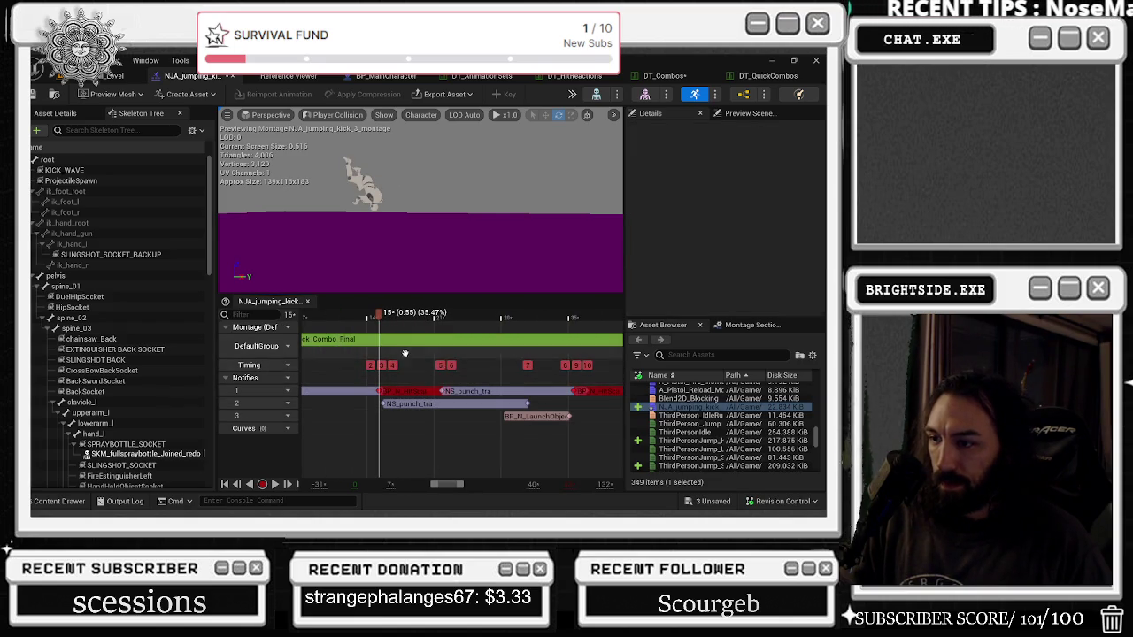
scroll(382, 320, "down", 3)
left_click(425, 403)
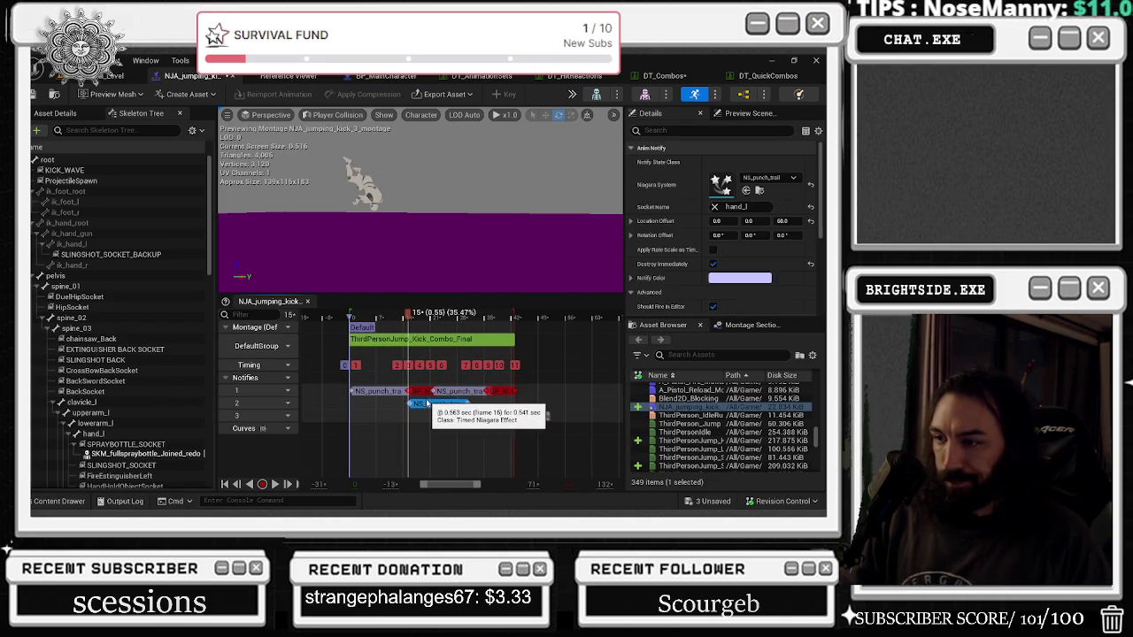
key("Delete")
left_click_drag(384, 392, 385, 404)
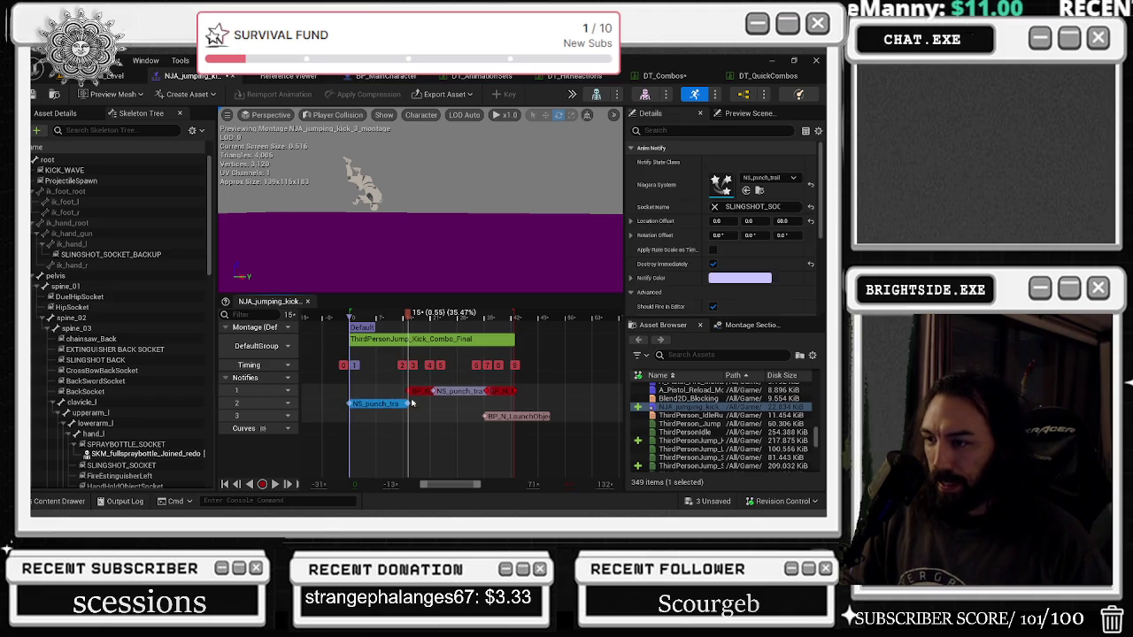
left_click_drag(461, 391, 463, 406)
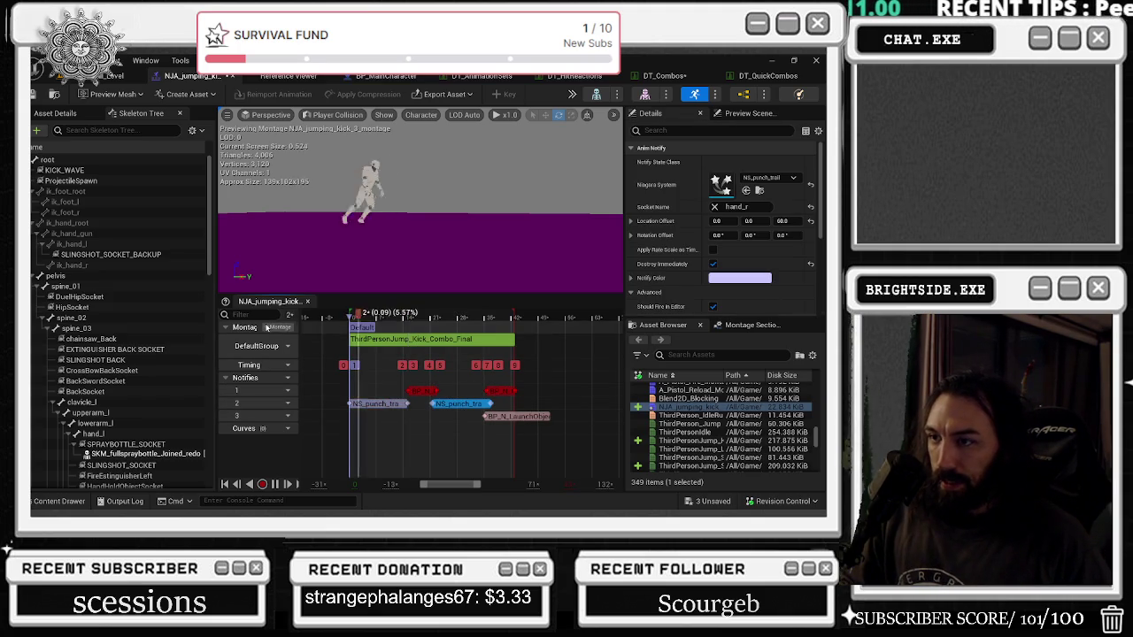
left_click(705, 501)
left_click(485, 405)
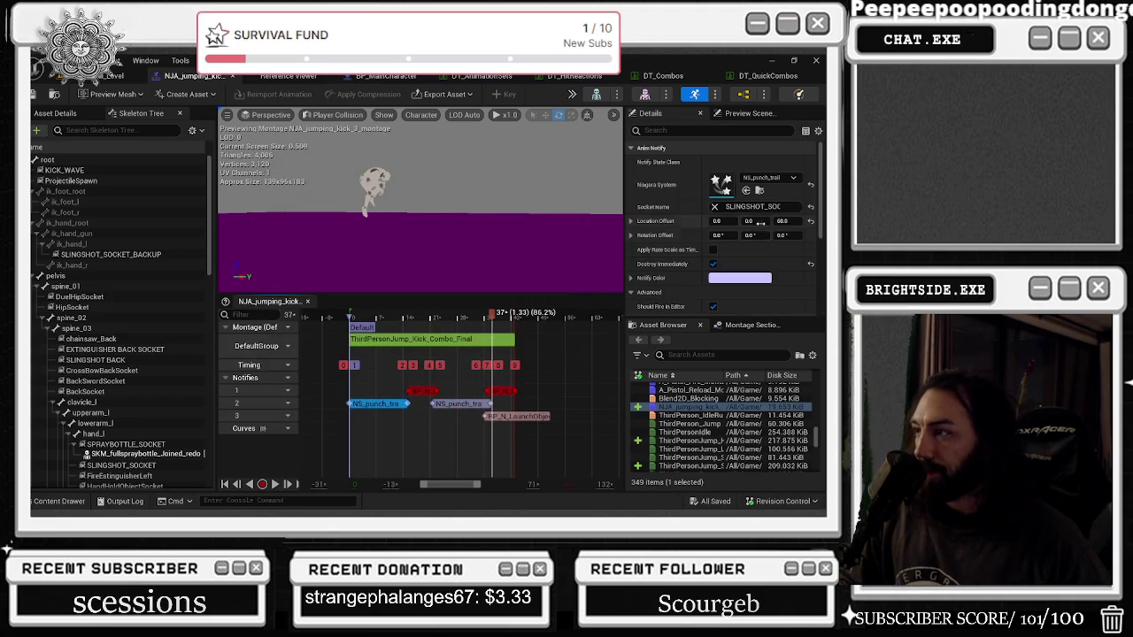
Step: Set the first notify's Niagara System to NS_Flame_Trail and locate it in the Content Browser
left_click(767, 178)
type("me t")
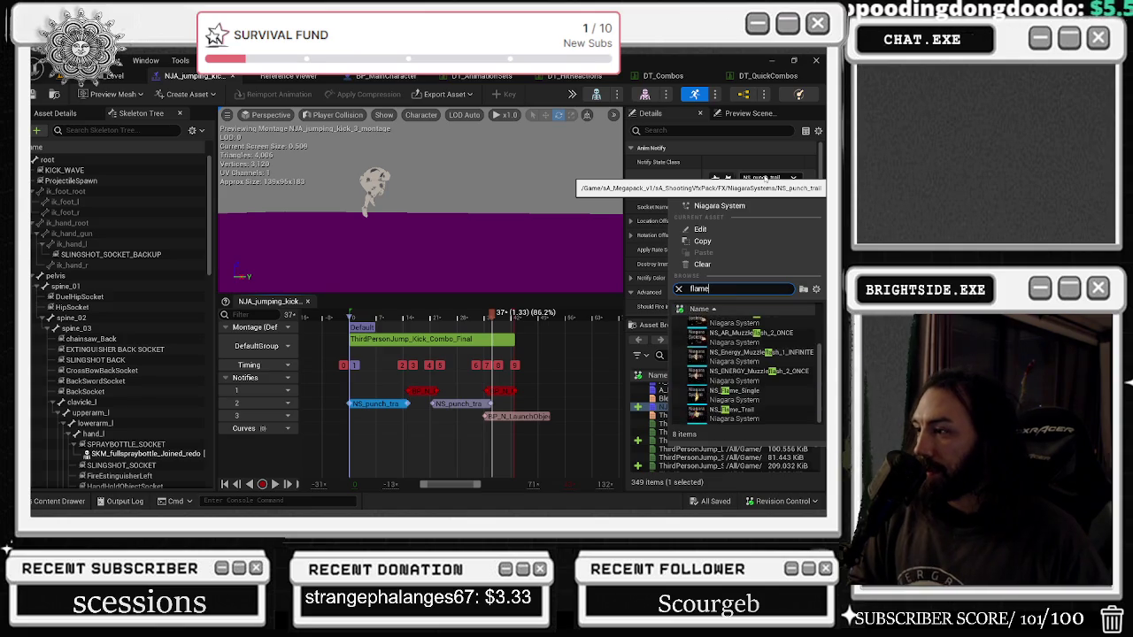
left_click(735, 347)
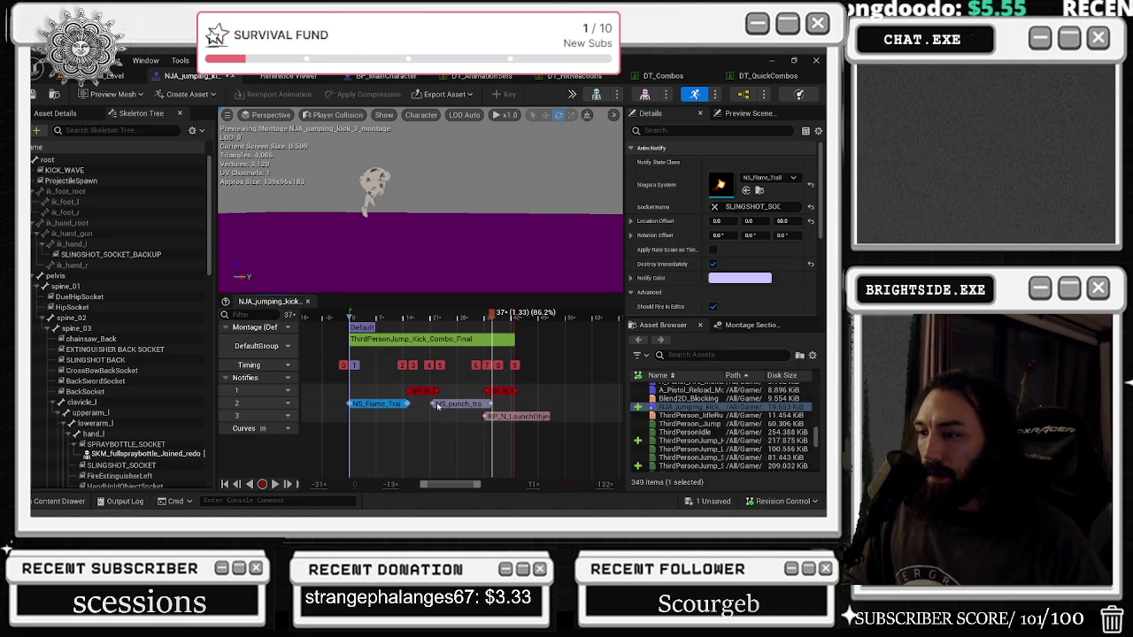
left_click(455, 403)
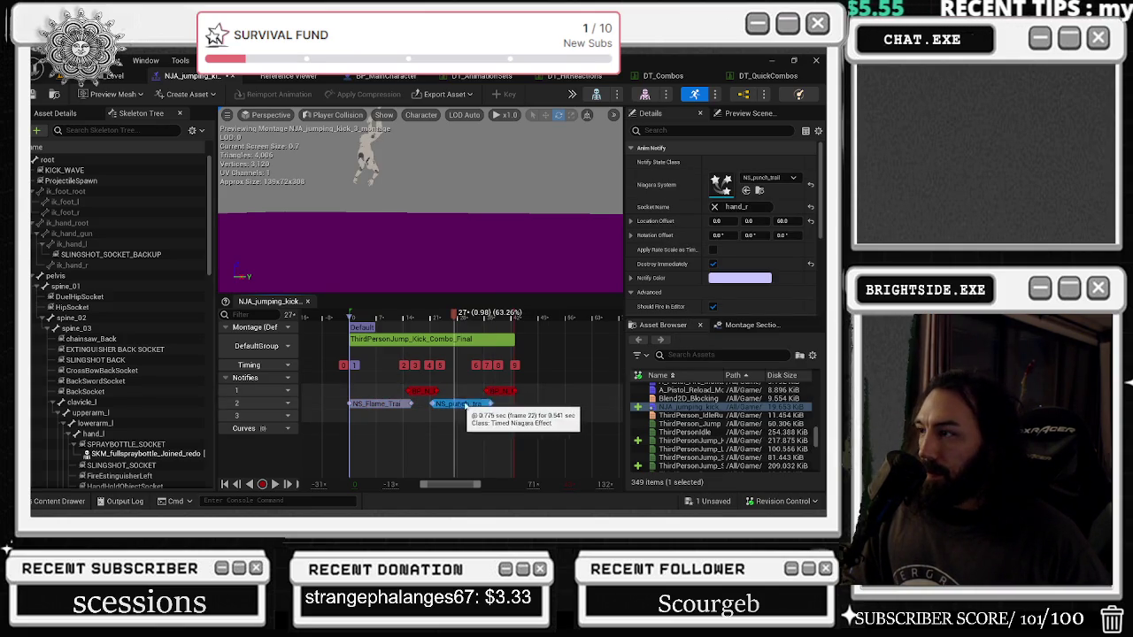
left_click(373, 404)
key("ctrl+b")
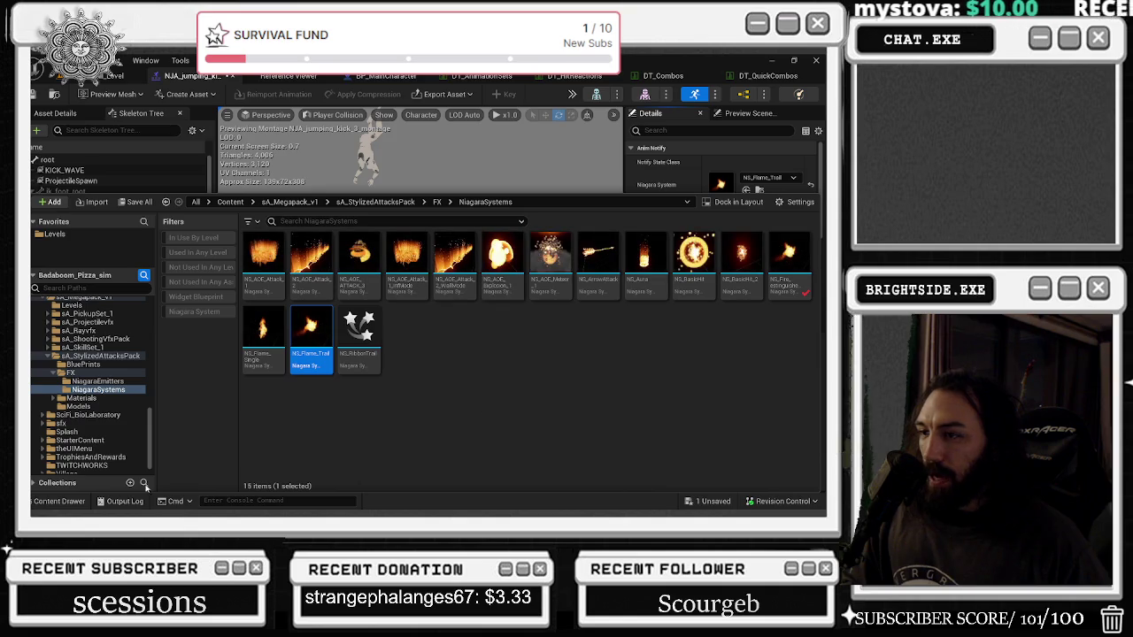
key("ctrl+space")
Step: Give the track 2 notify NS_Flame_Trail starting at frame 27; extend the first to frame 36
left_click(465, 405)
left_click(768, 178)
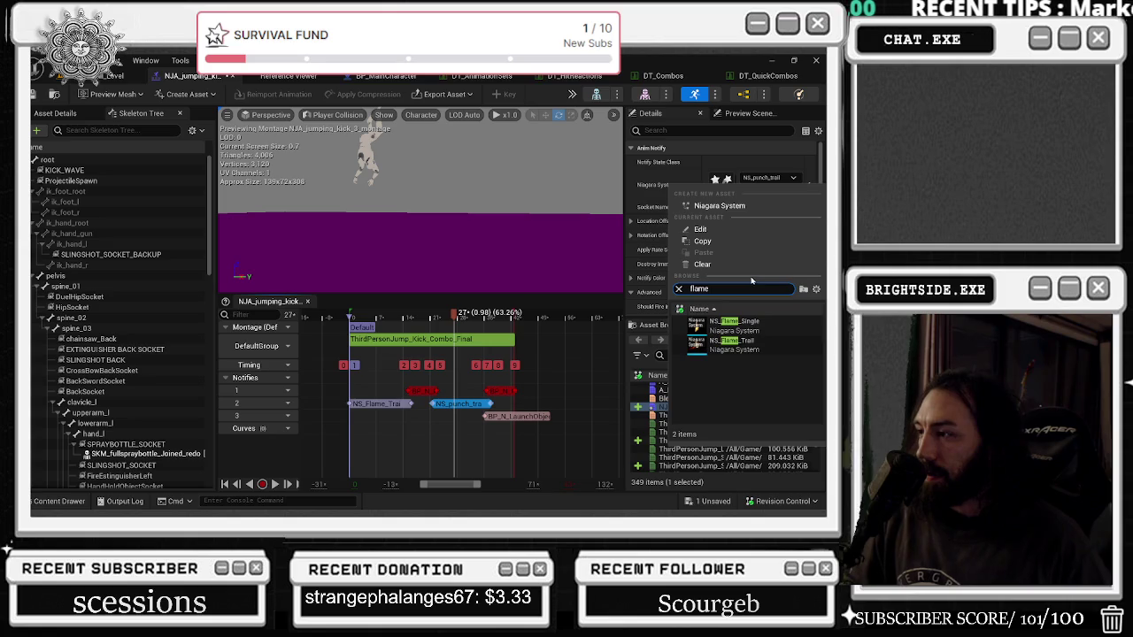
left_click(758, 349)
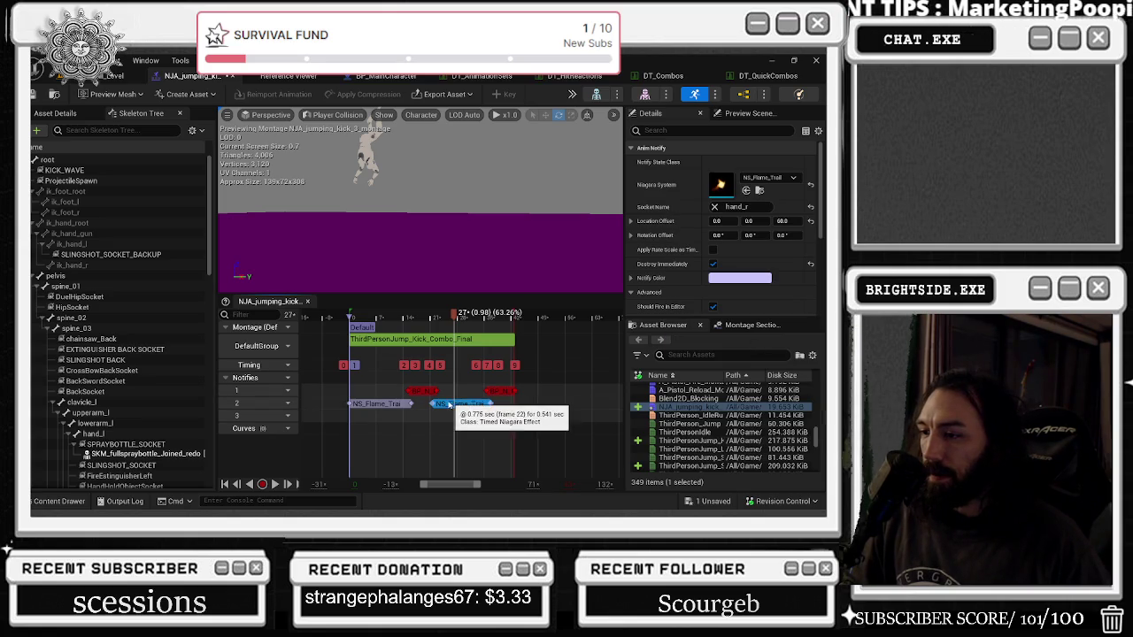
left_click_drag(456, 405, 479, 405)
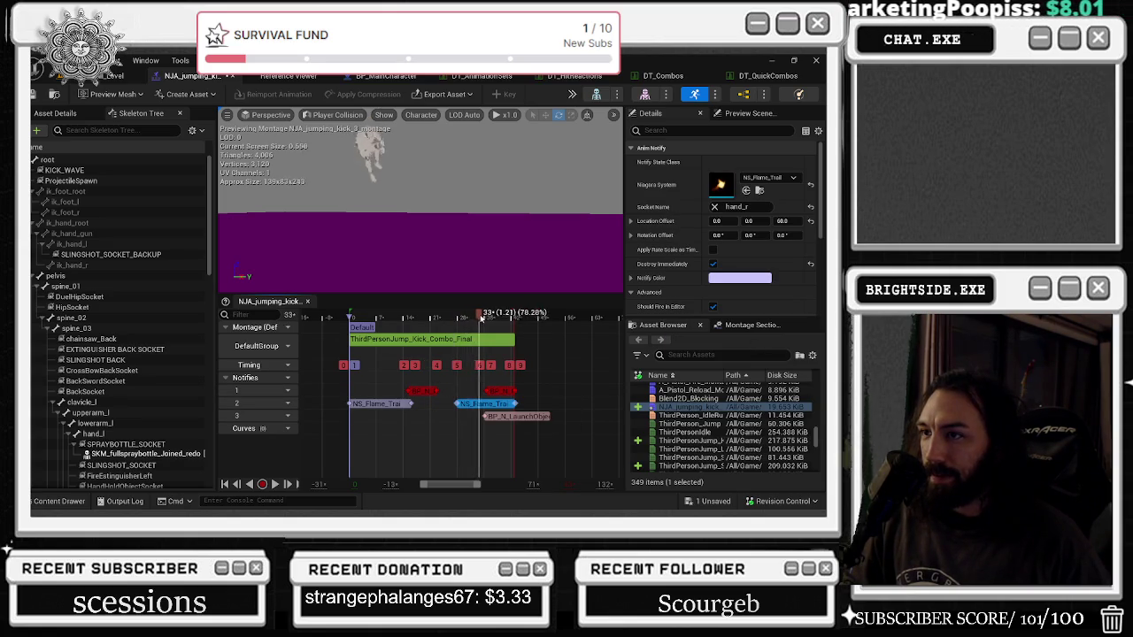
left_click_drag(480, 316, 490, 316)
left_click_drag(412, 403, 429, 405)
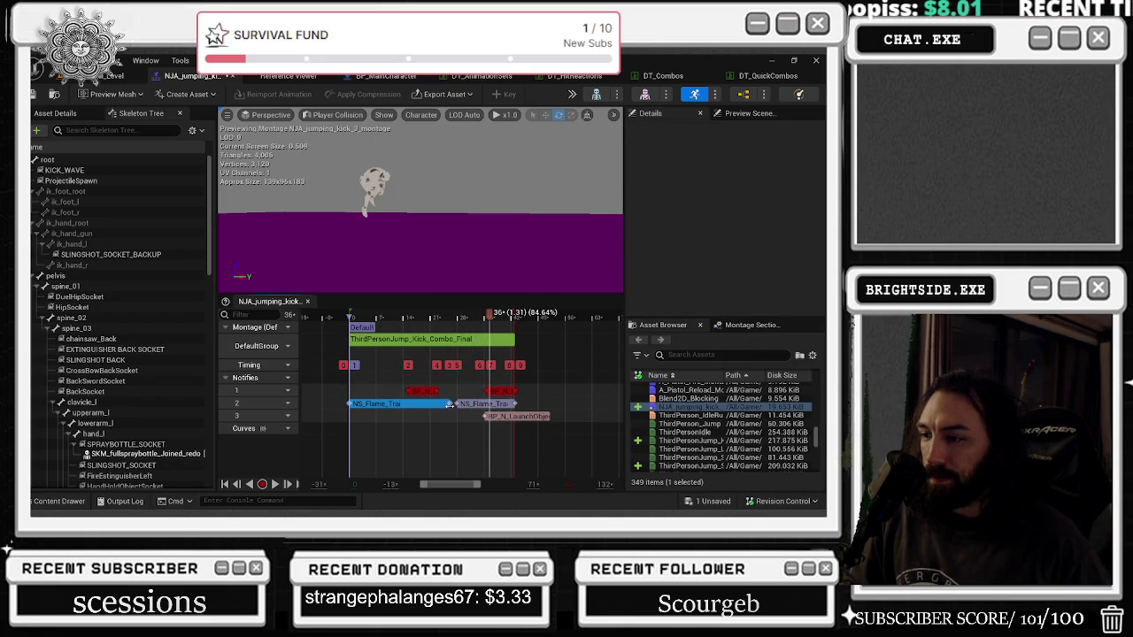
Step: Switch the first notify to NS_Flame_Single attached to socket foot_l, and save
left_click(791, 178)
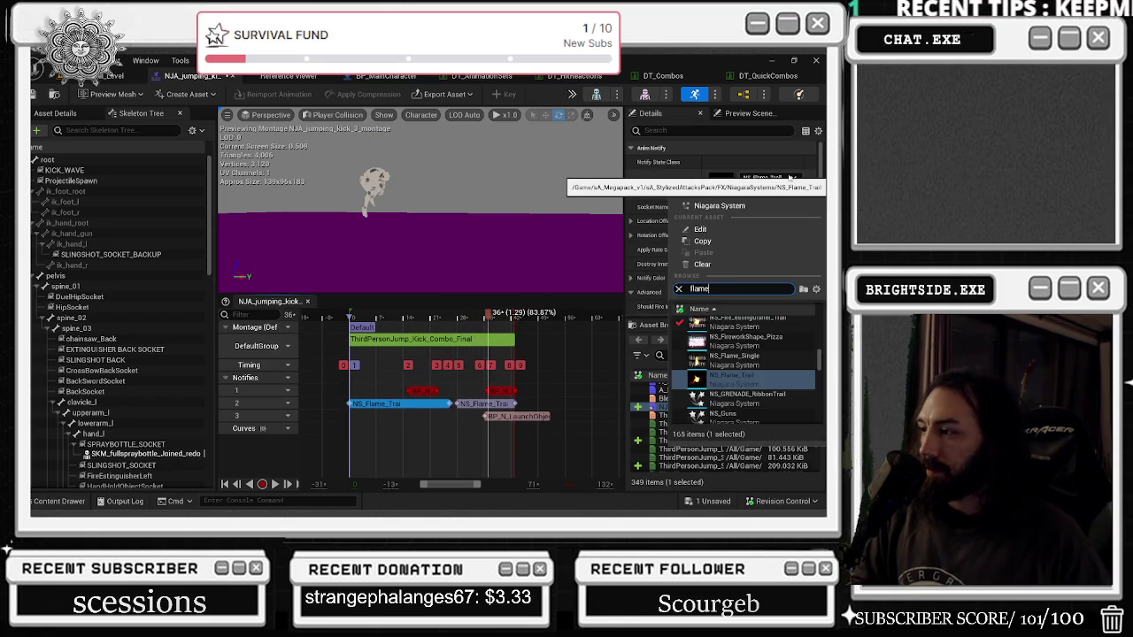
left_click(698, 359)
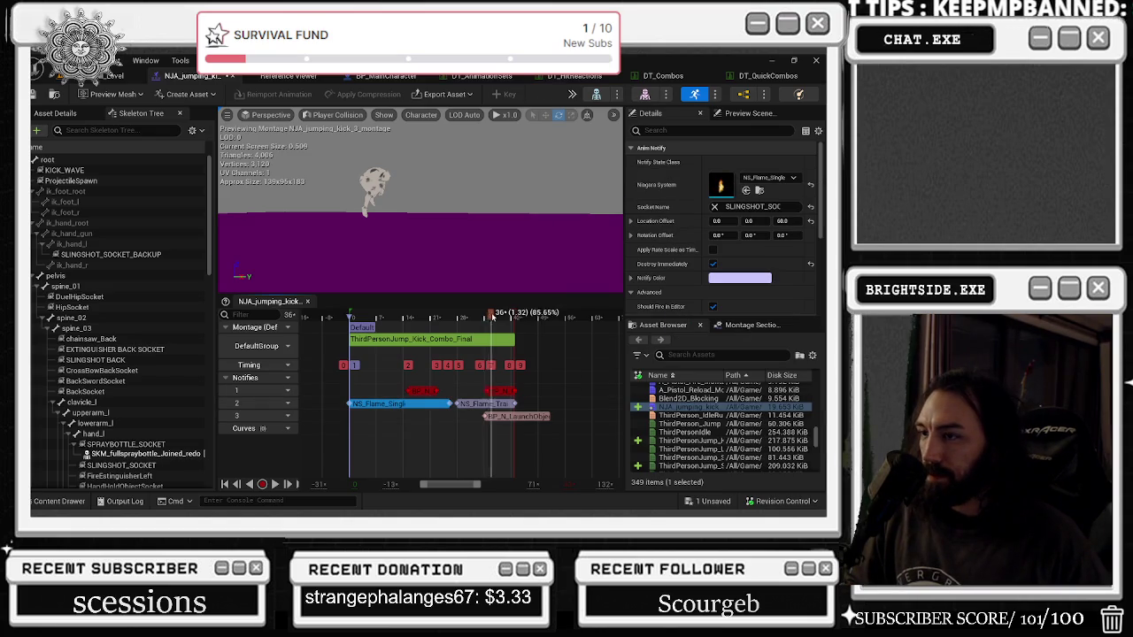
left_click(731, 207)
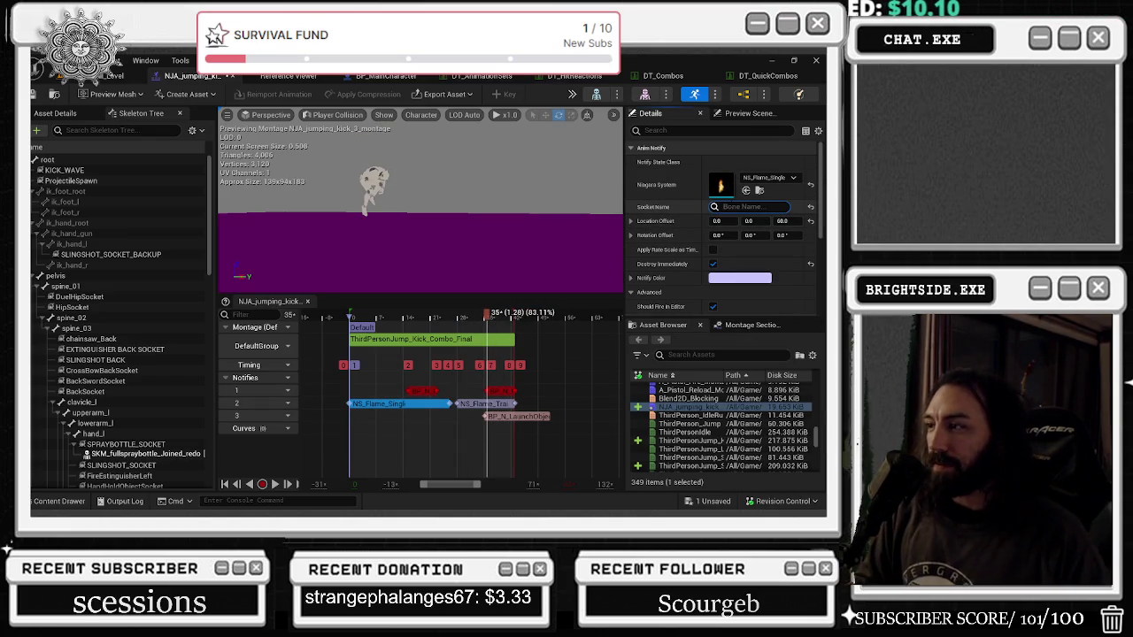
type("fot")
left_click(716, 219)
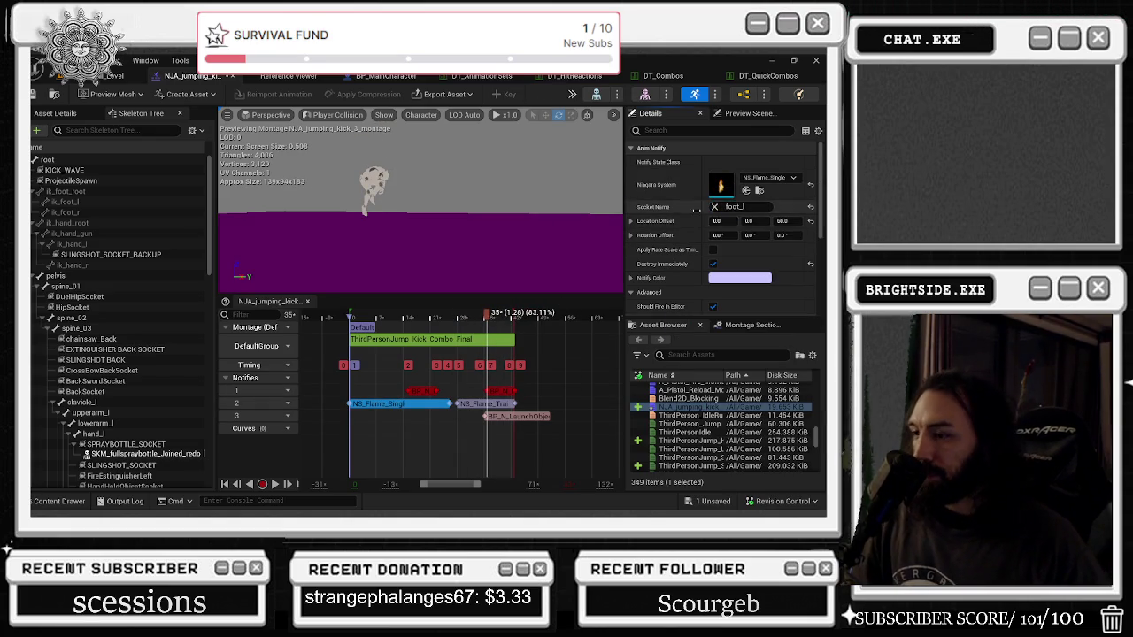
left_click(713, 501)
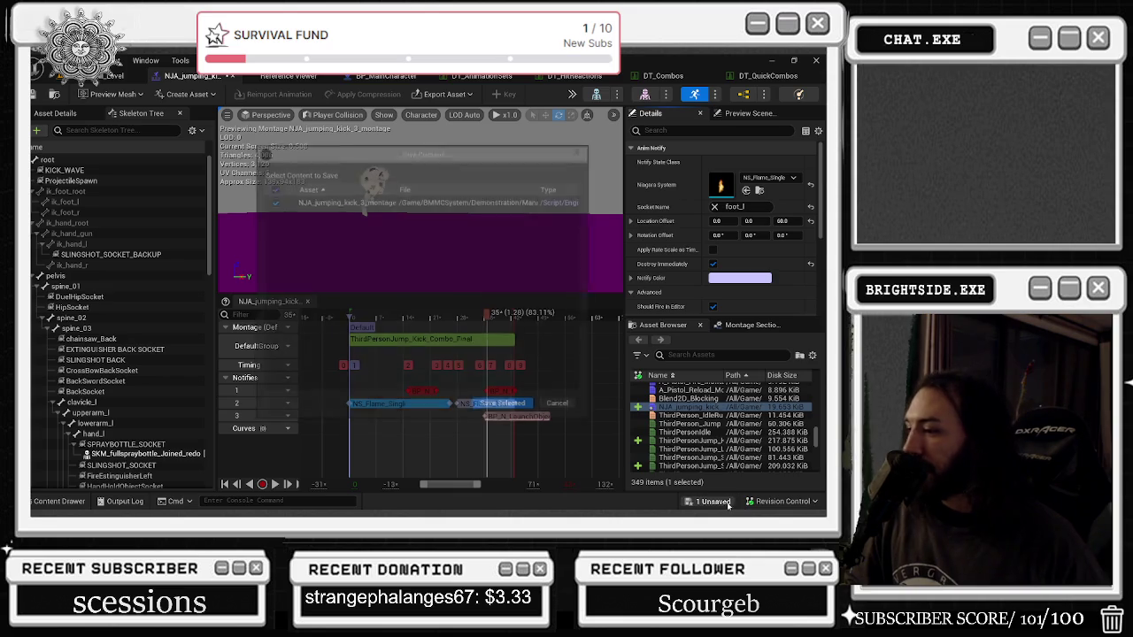
Step: Save the montage, then play-test the flaming kick in the level and stop
left_click(504, 402)
left_click(115, 75)
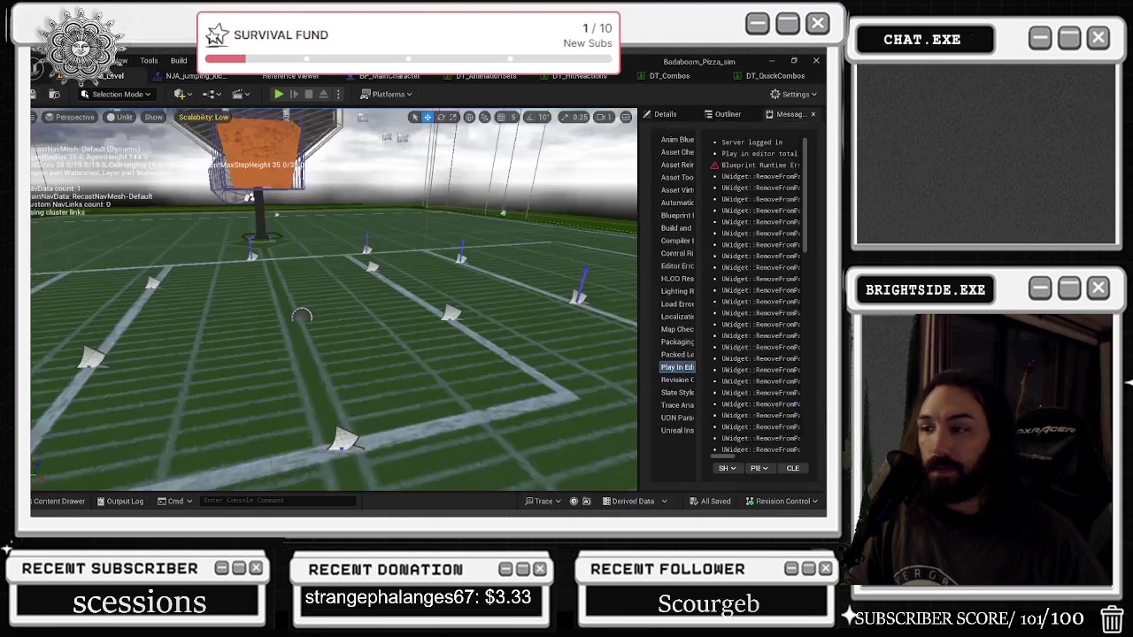
left_click(280, 95)
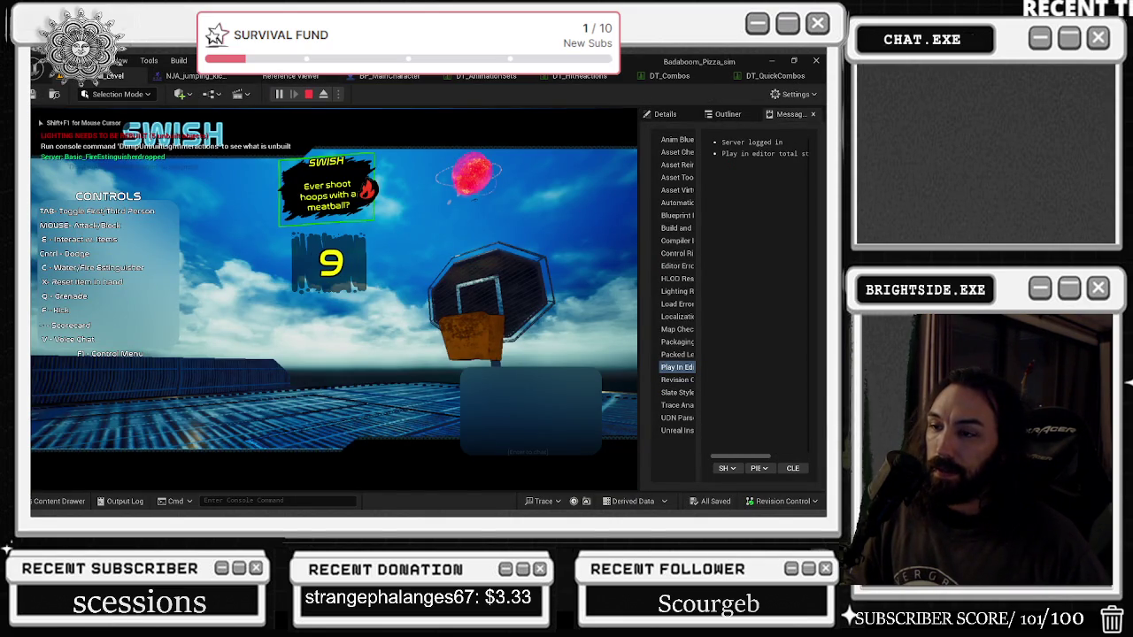
key("Tab")
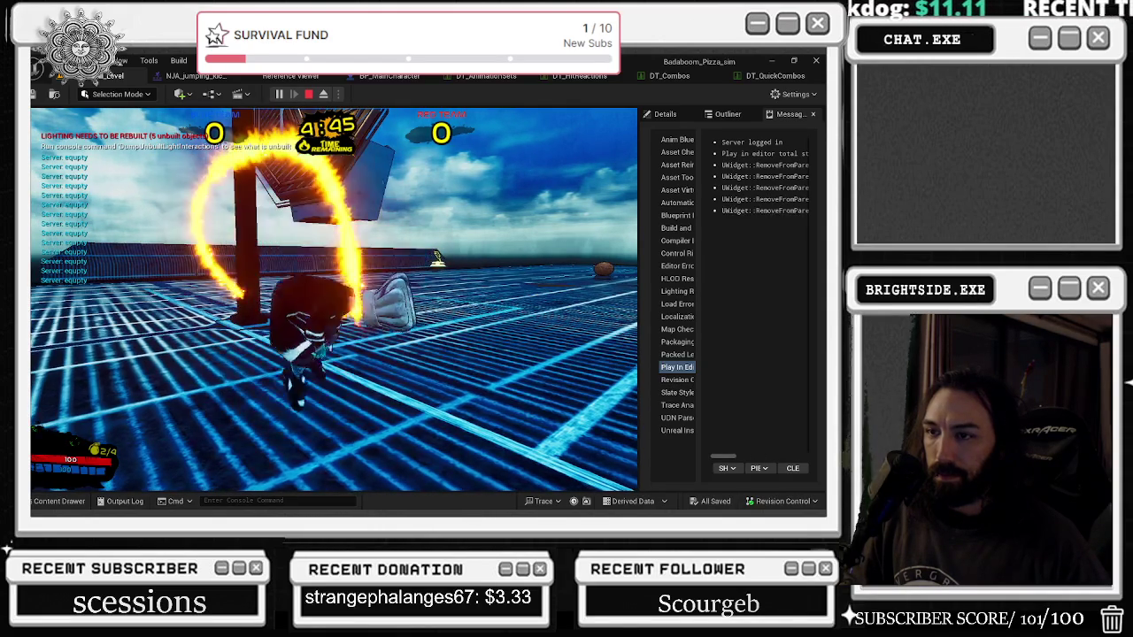
key("Escape")
Step: Shift the NS_Flame_Single notify later and browse NS_Flame_Trail's effects without changing it
left_click(195, 75)
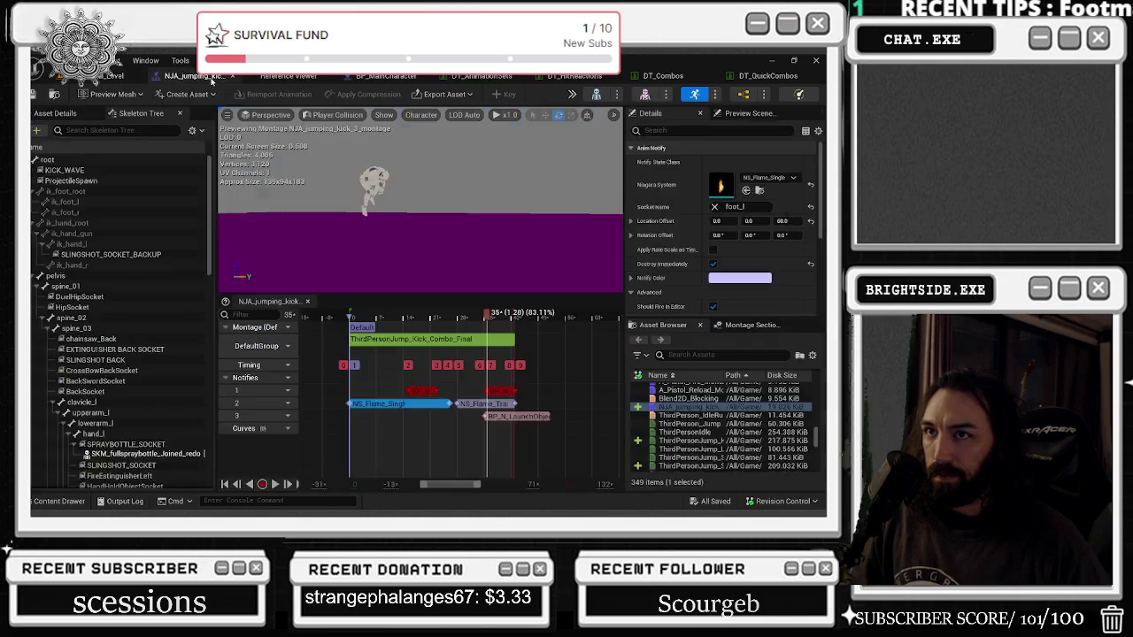
left_click_drag(363, 405, 398, 405)
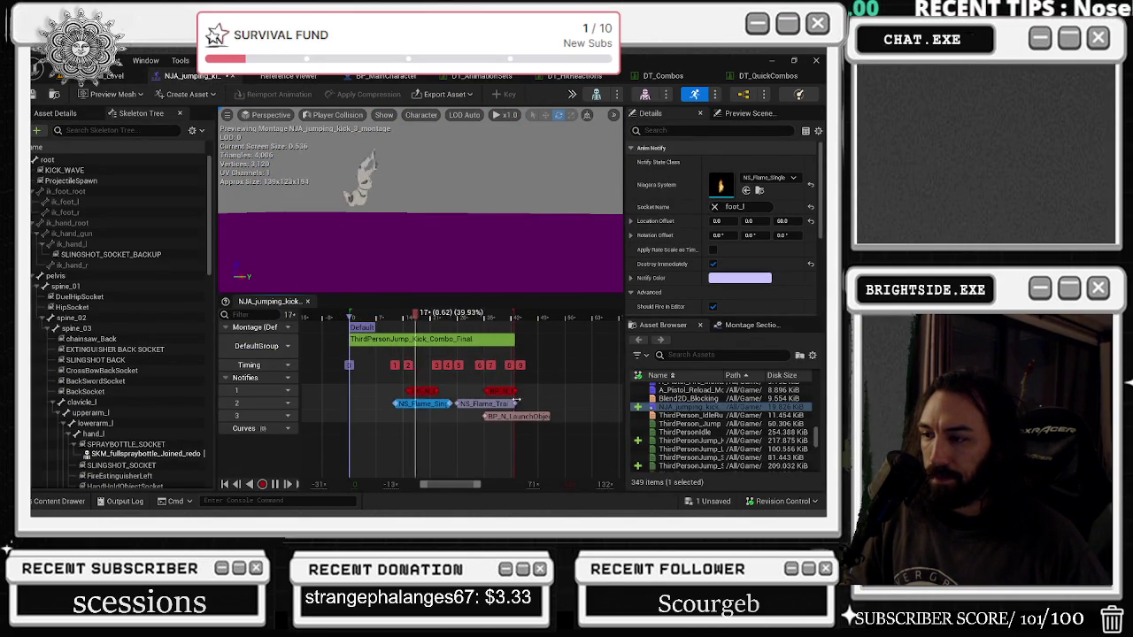
left_click(479, 406)
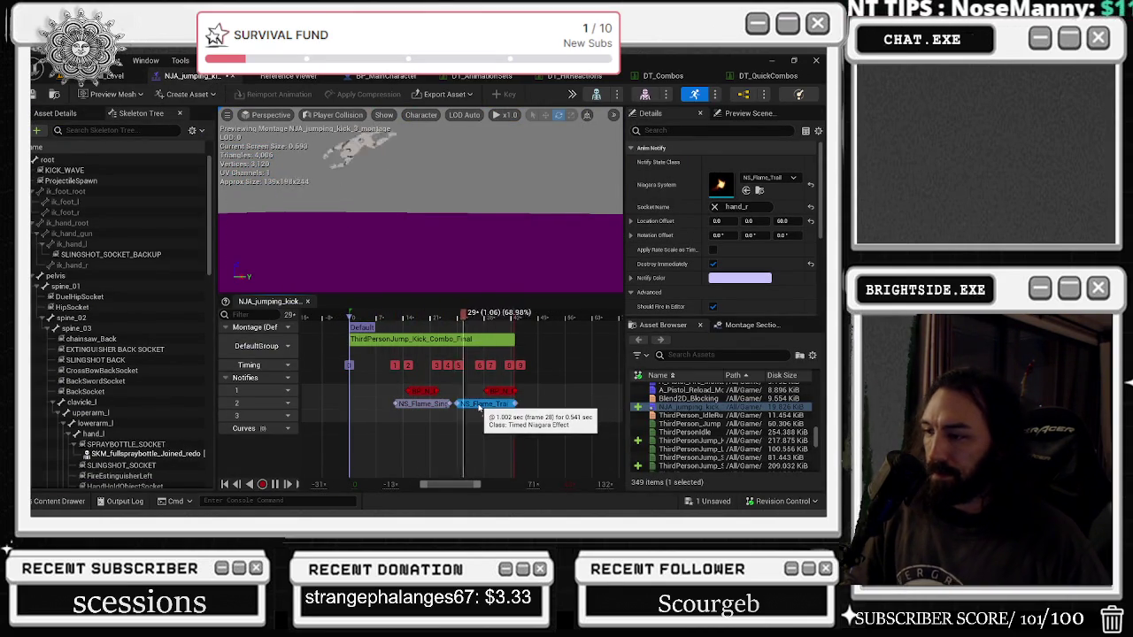
left_click(769, 178)
scroll(757, 376, "down", 2)
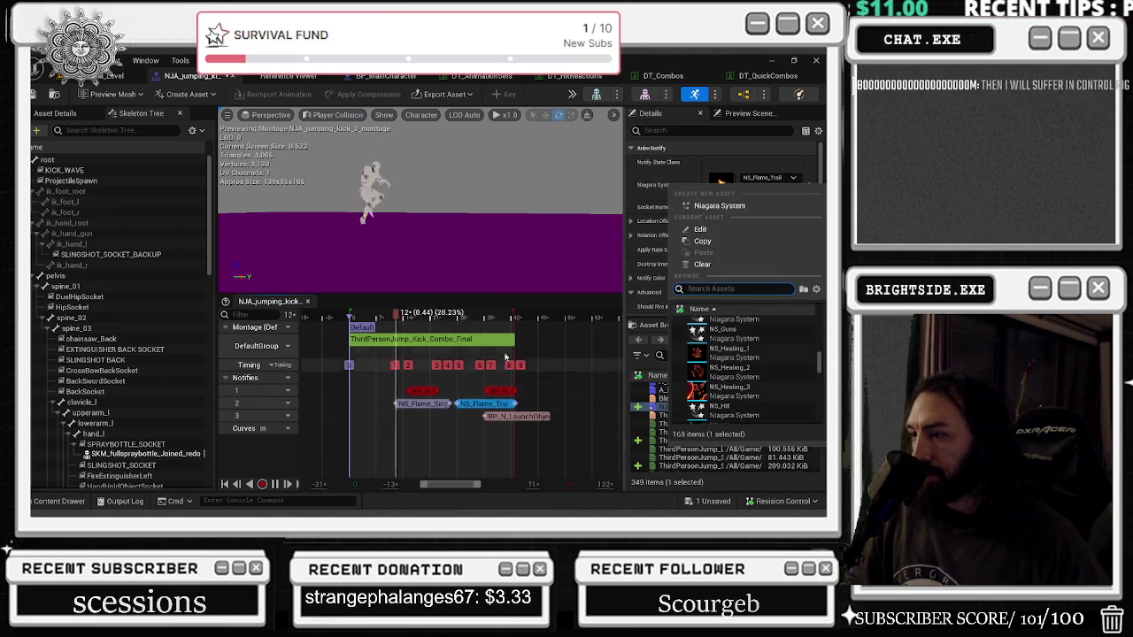
key("Escape")
Step: Move the NS_Flame_Trail notify later and replace its effect with SimpleExplosion
left_click_drag(459, 404, 478, 403)
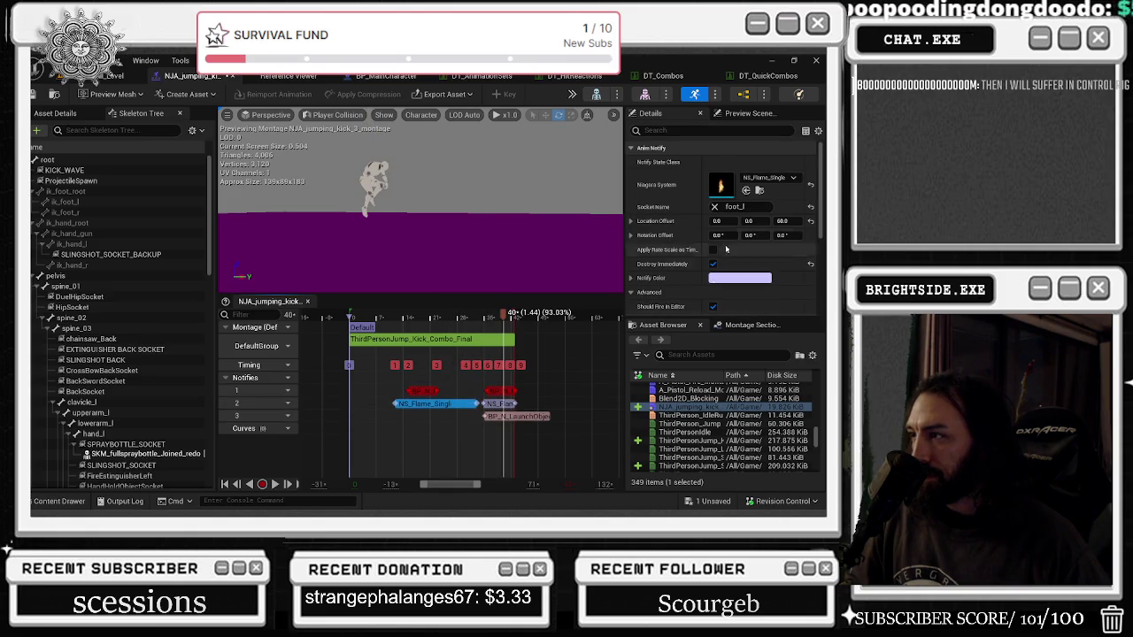
left_click(758, 178)
type("boo")
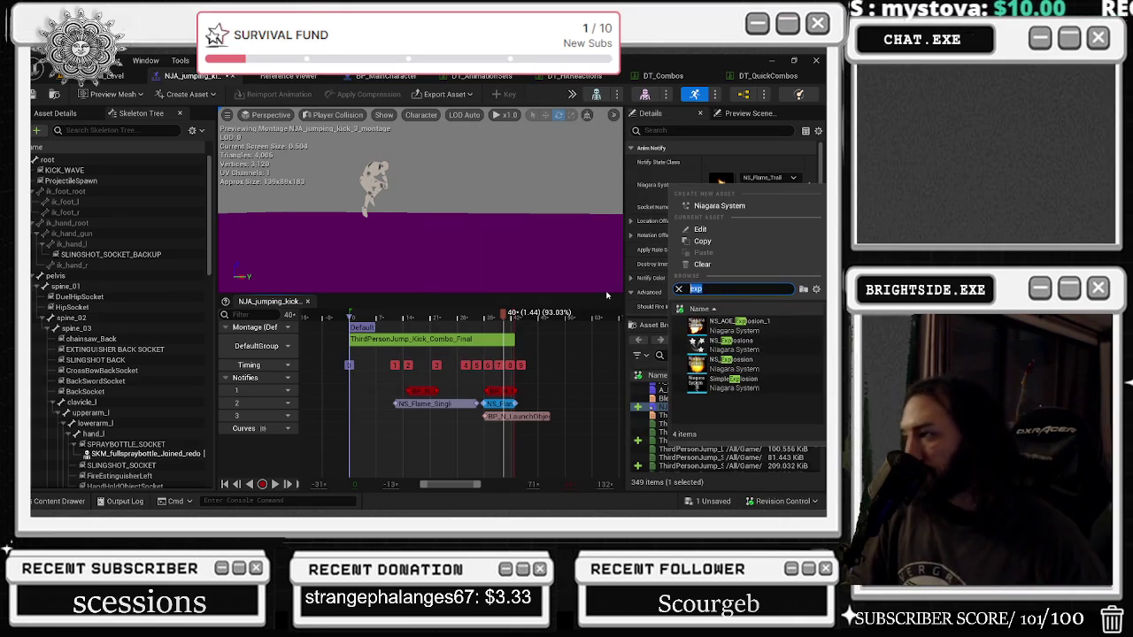
left_click(707, 390)
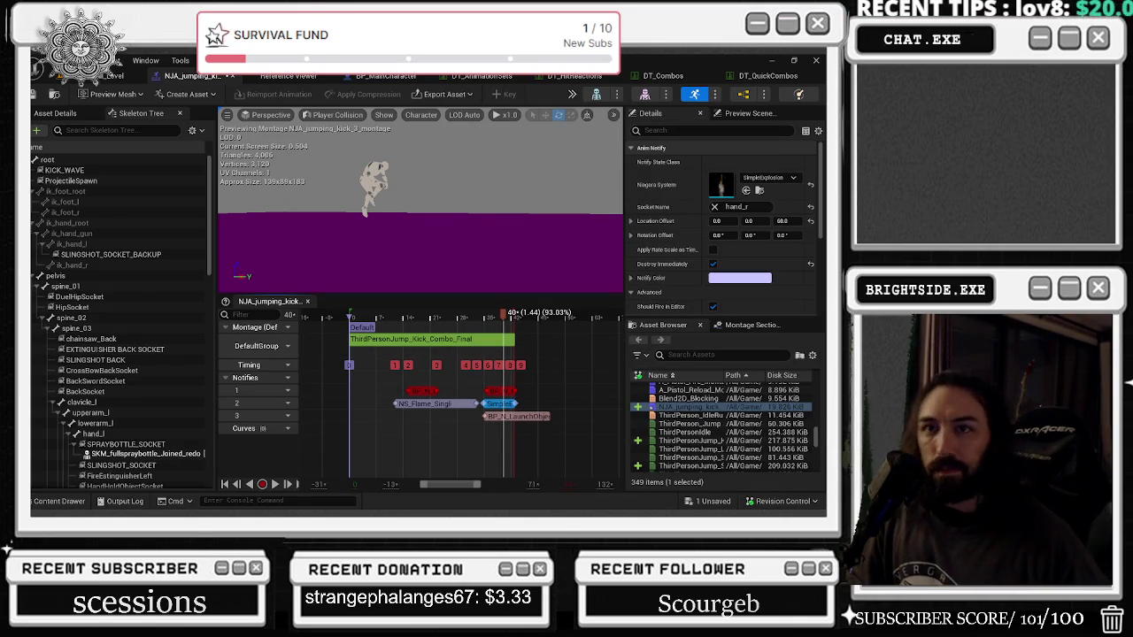
left_click(115, 76)
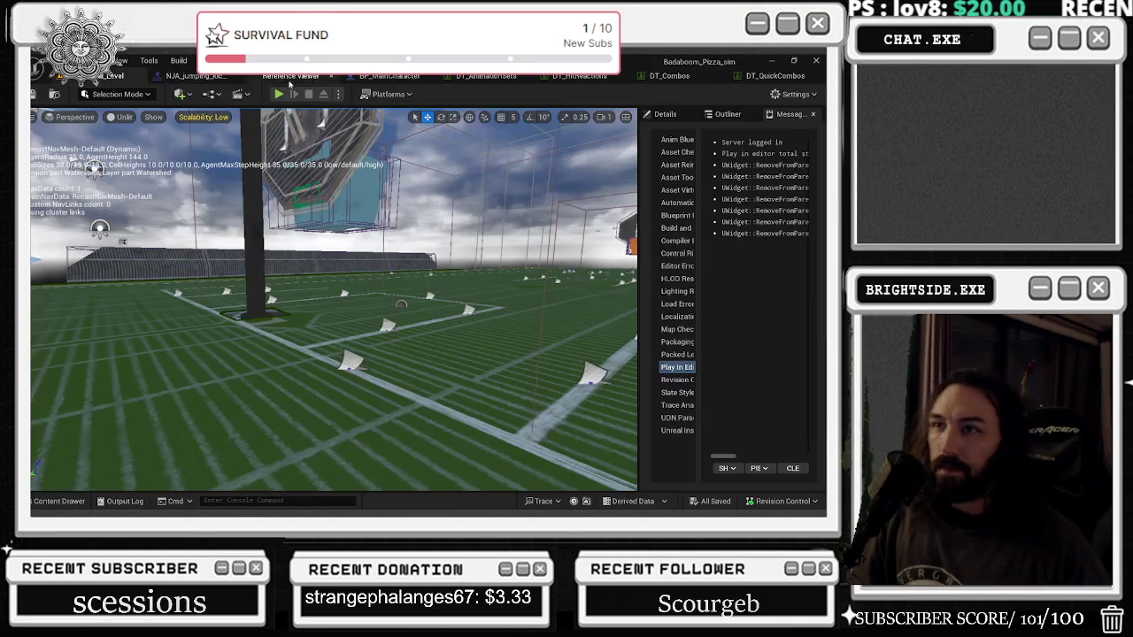
left_click(279, 95)
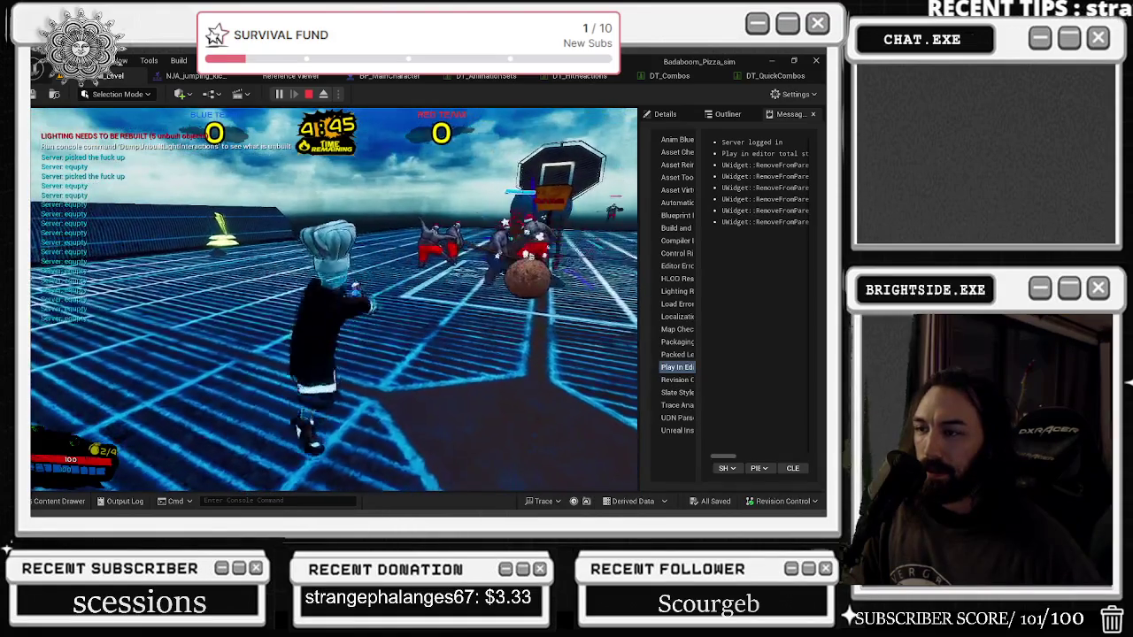
key("Escape")
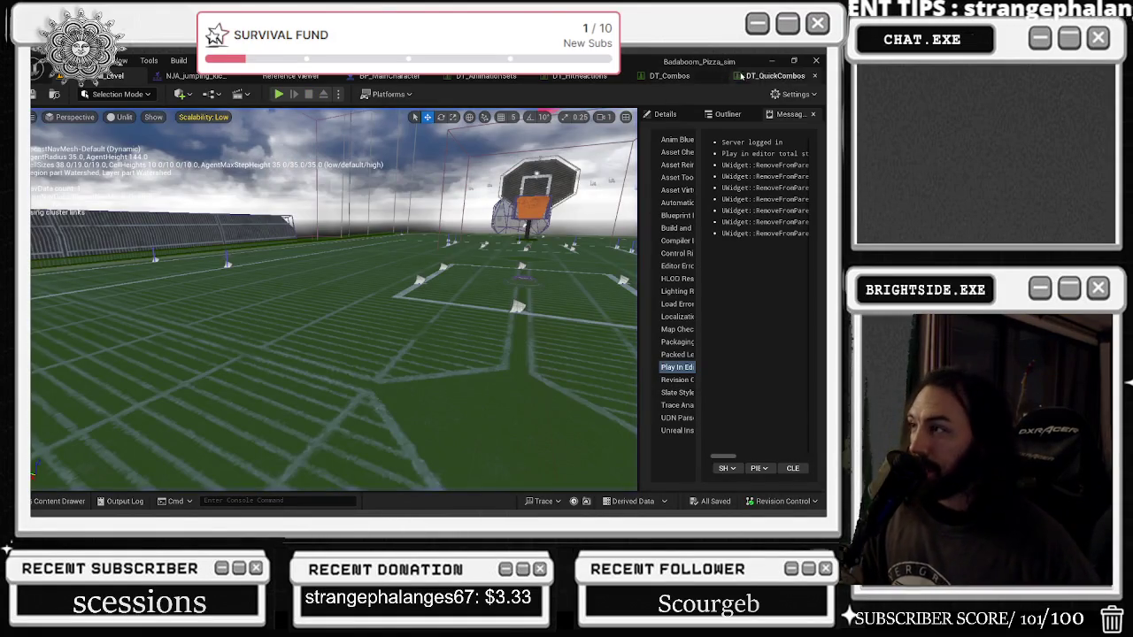
Step: Check DT_QuickCombos and DT_Combos, then delete the NS_Flame_Single notify from the montage
left_click(739, 75)
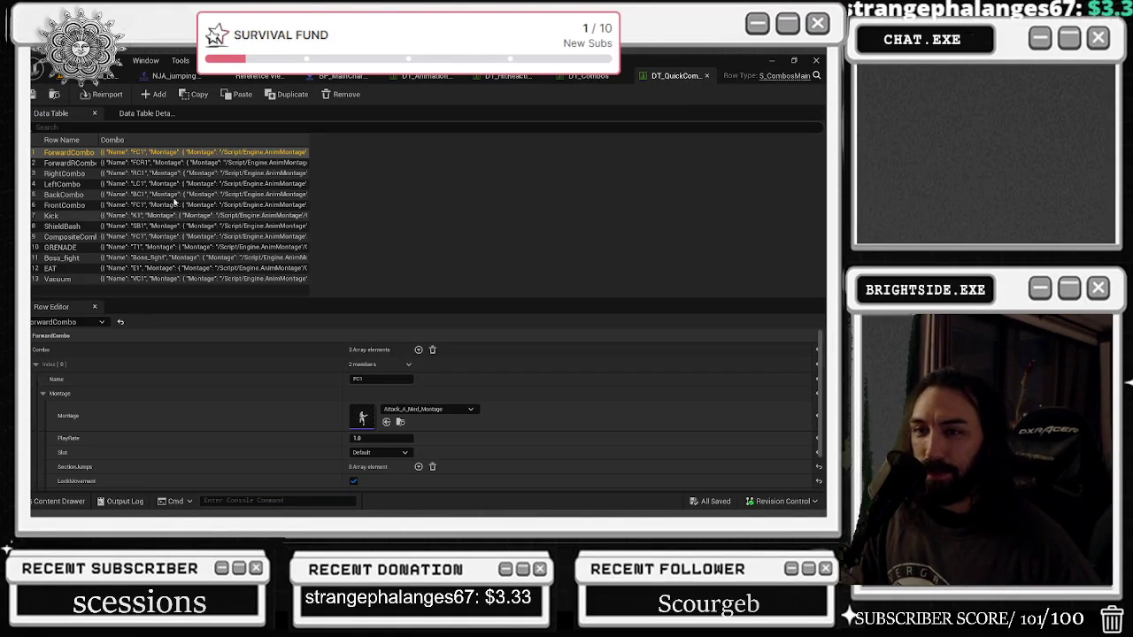
left_click(556, 76)
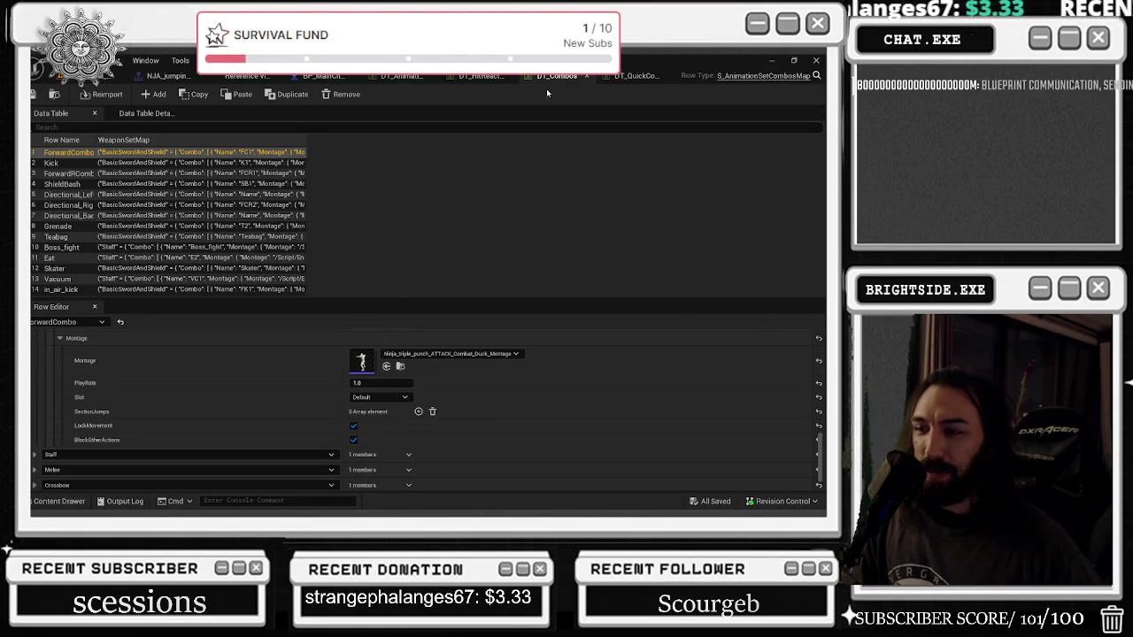
left_click(191, 75)
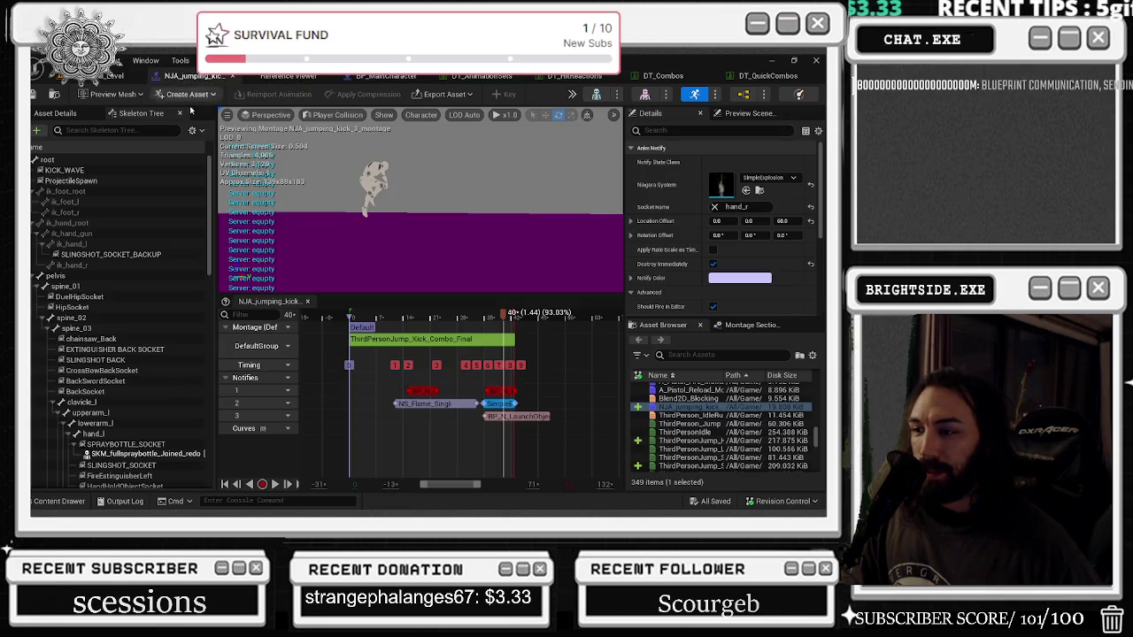
left_click(456, 405)
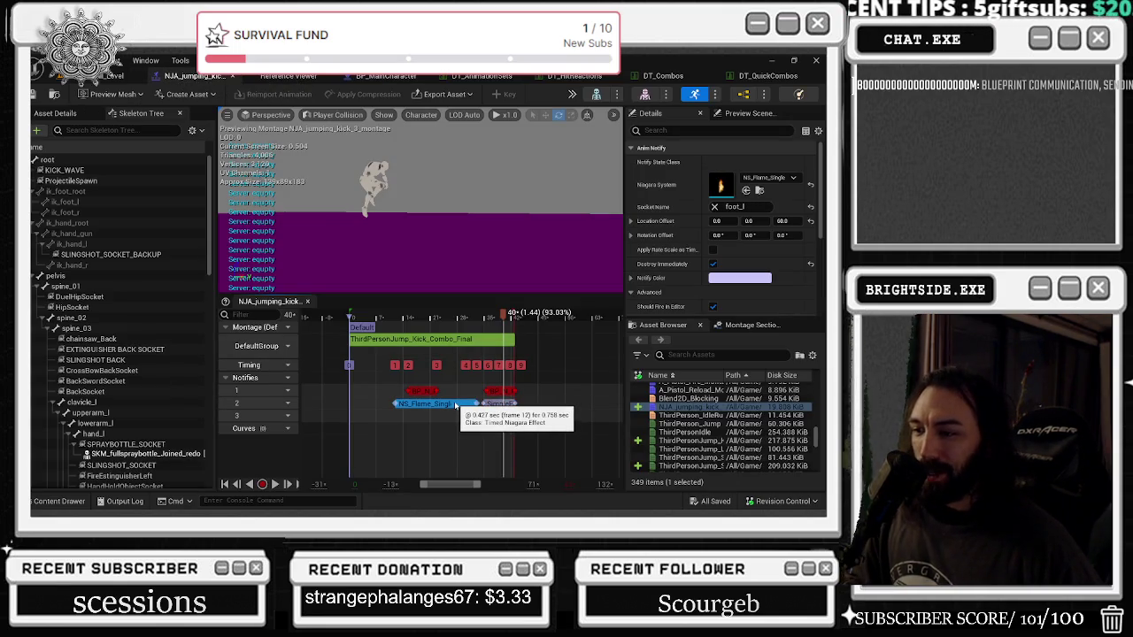
key("Delete")
Step: Untick Destroy Immediately on the SimpleExplosion notify and save the montage
left_click(500, 403)
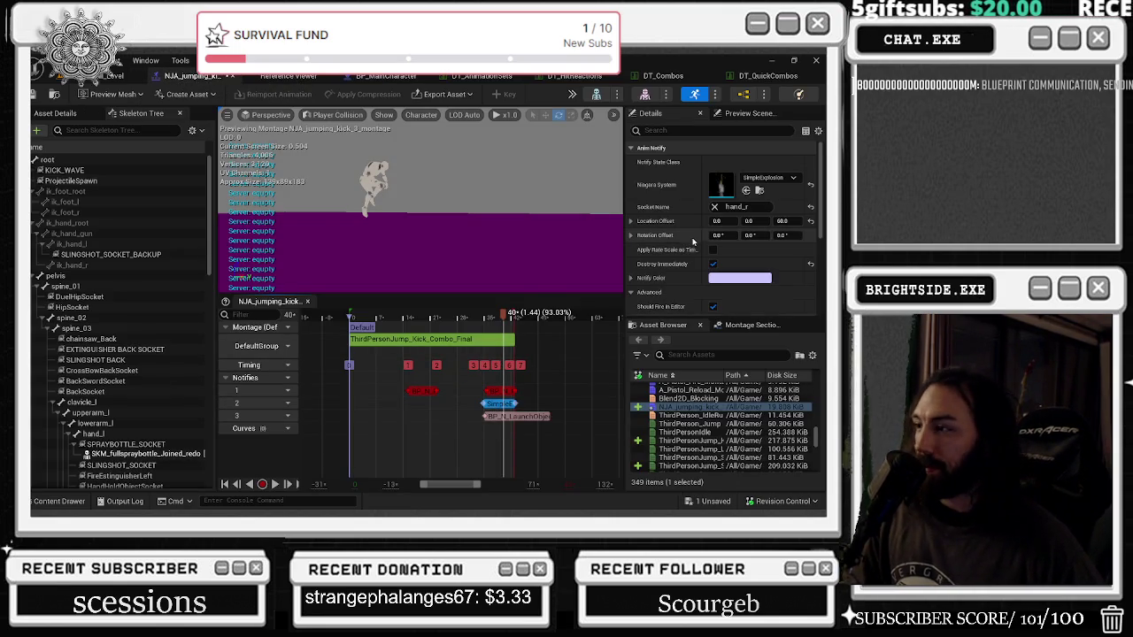
left_click(714, 263)
left_click(718, 502)
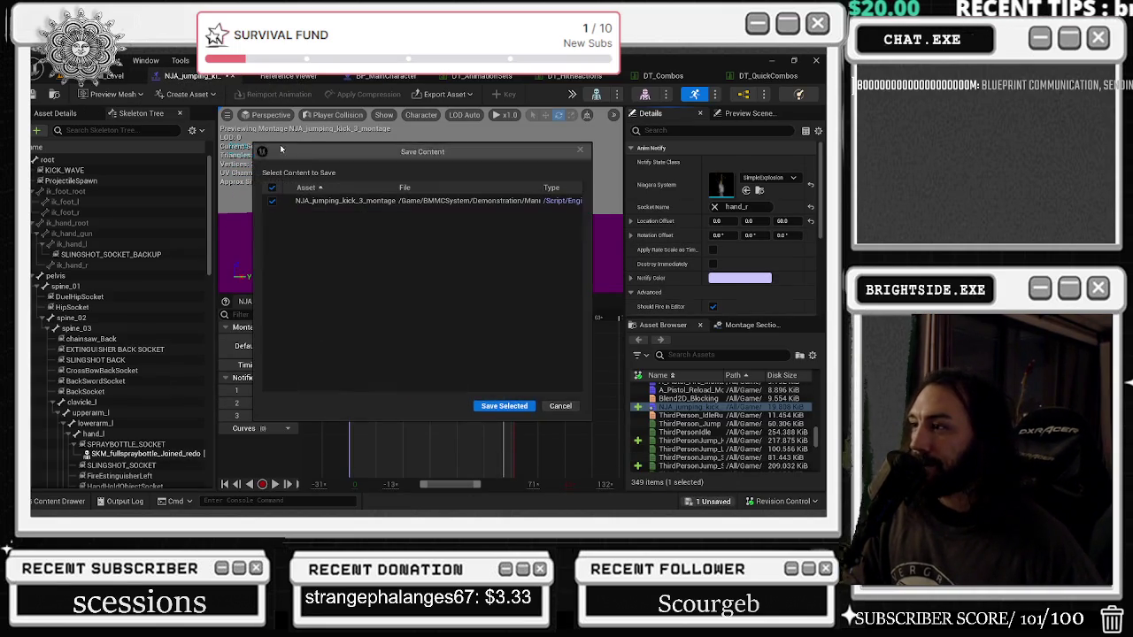
left_click(503, 402)
left_click(86, 61)
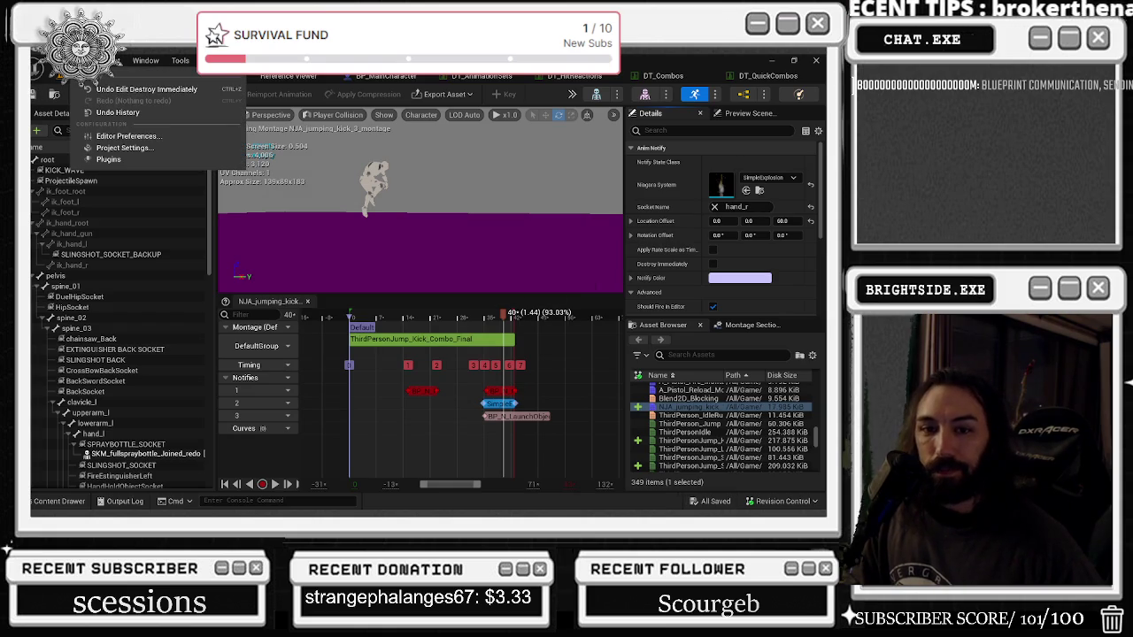
left_click(113, 76)
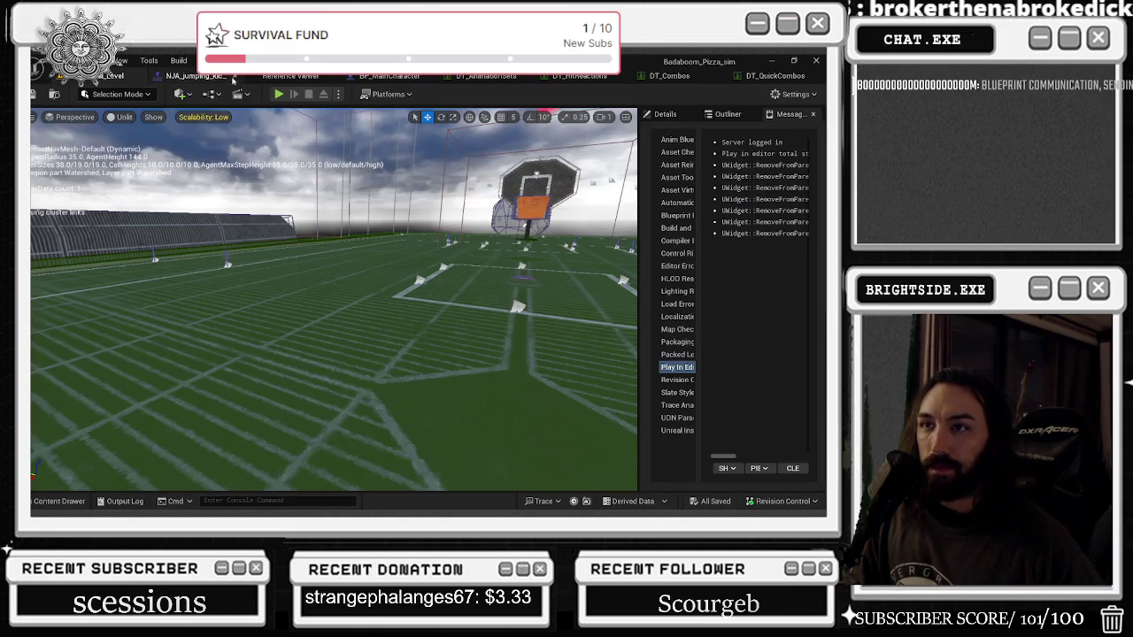
Step: Play-test the kick combo in the level with Alt+P, then end the session
key("alt+p")
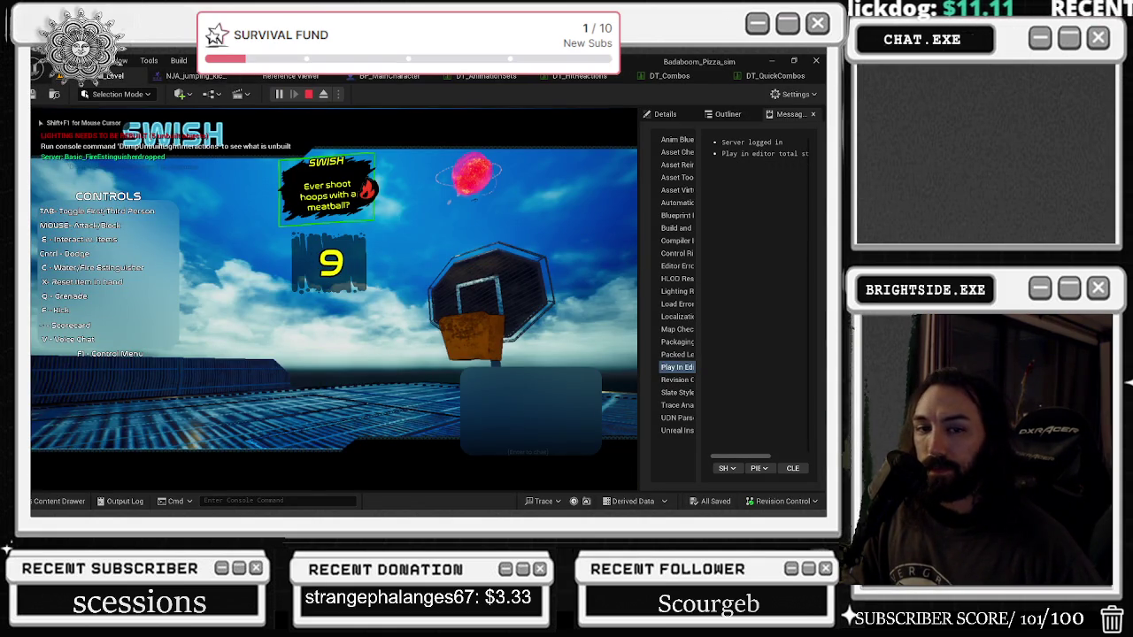
key("w")
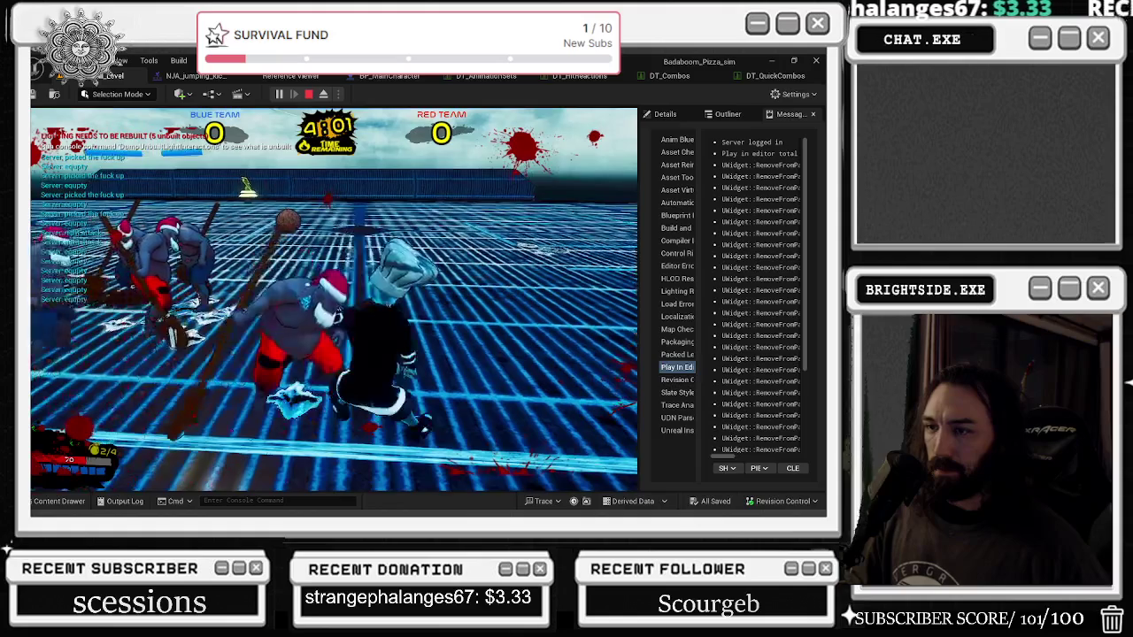
key("Escape")
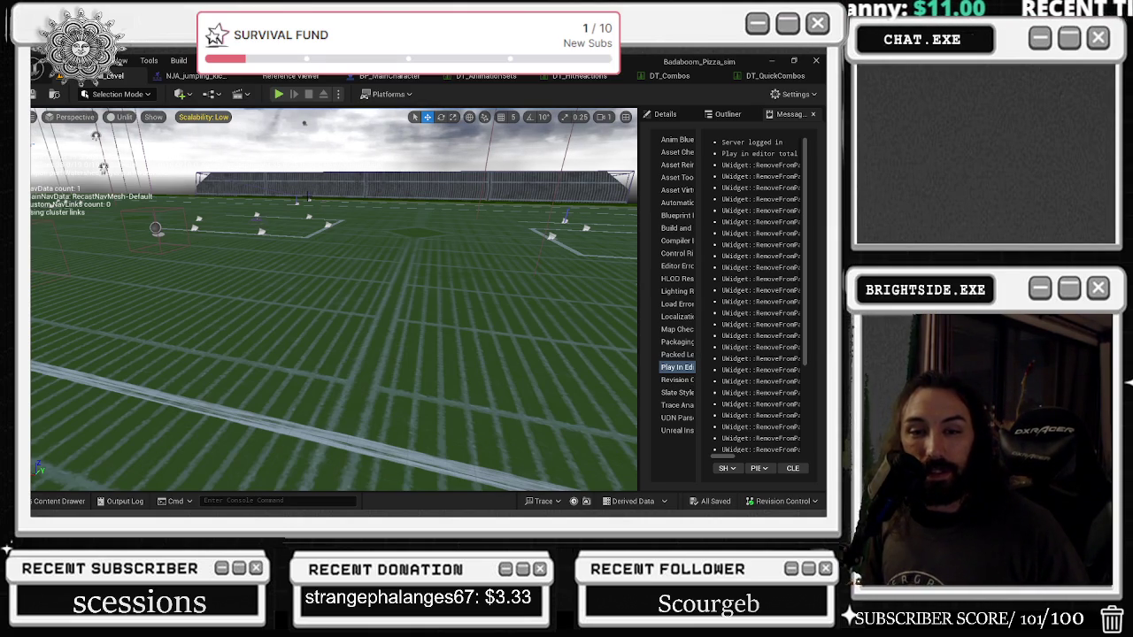
Step: Fly the viewport toward the basketball hoop and toggle navigation debug text off and on
left_click_drag(334, 299, 283, 299)
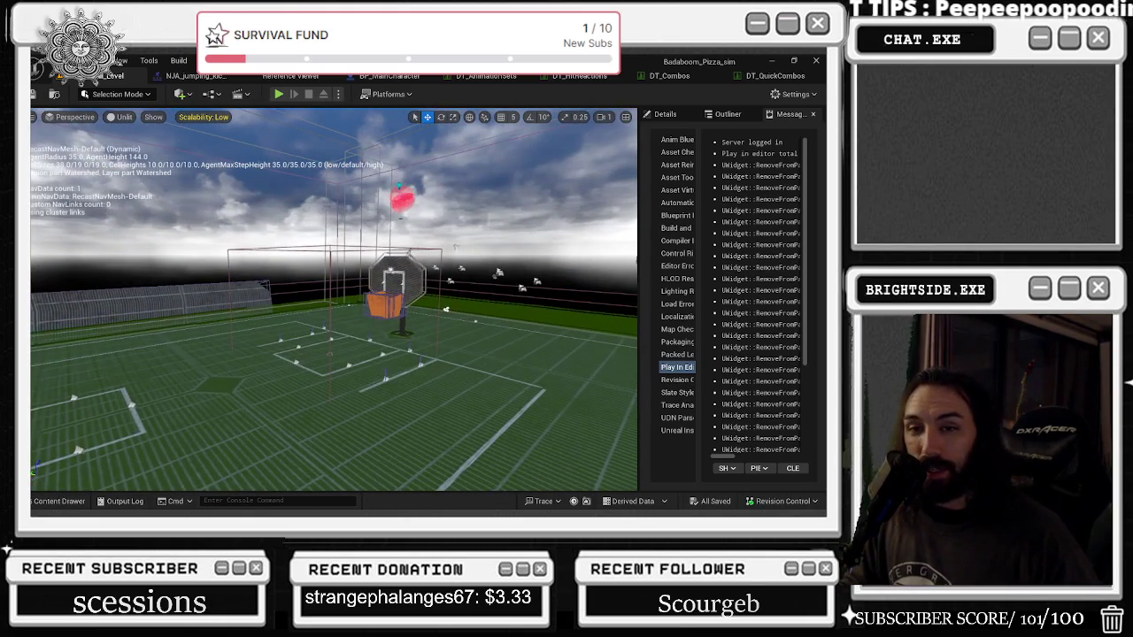
key("p")
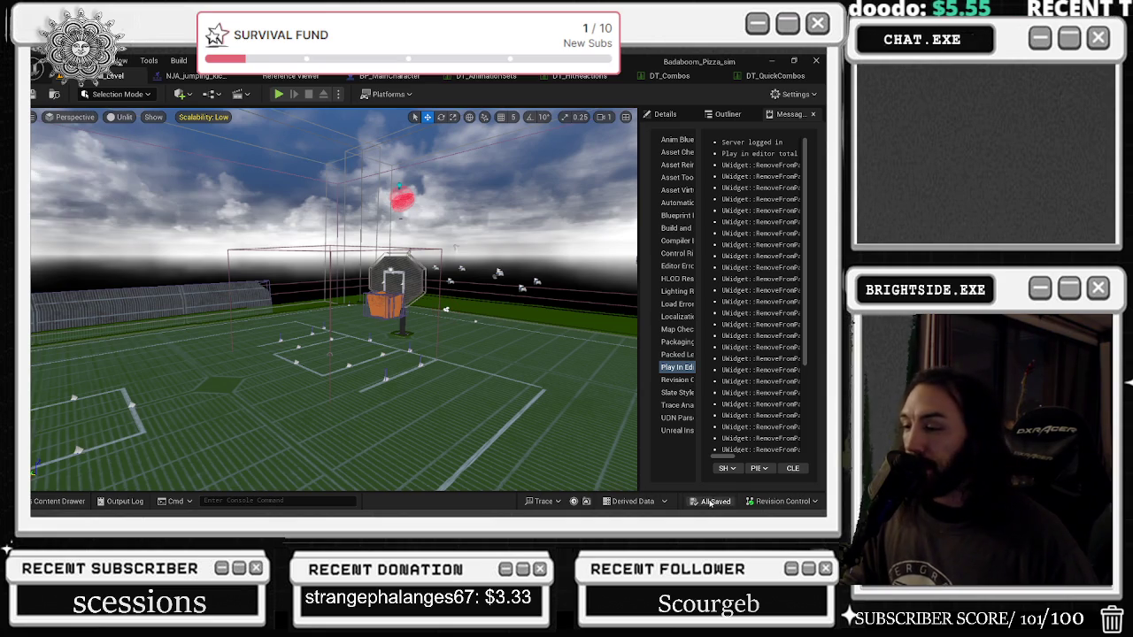
key("p")
left_click(195, 75)
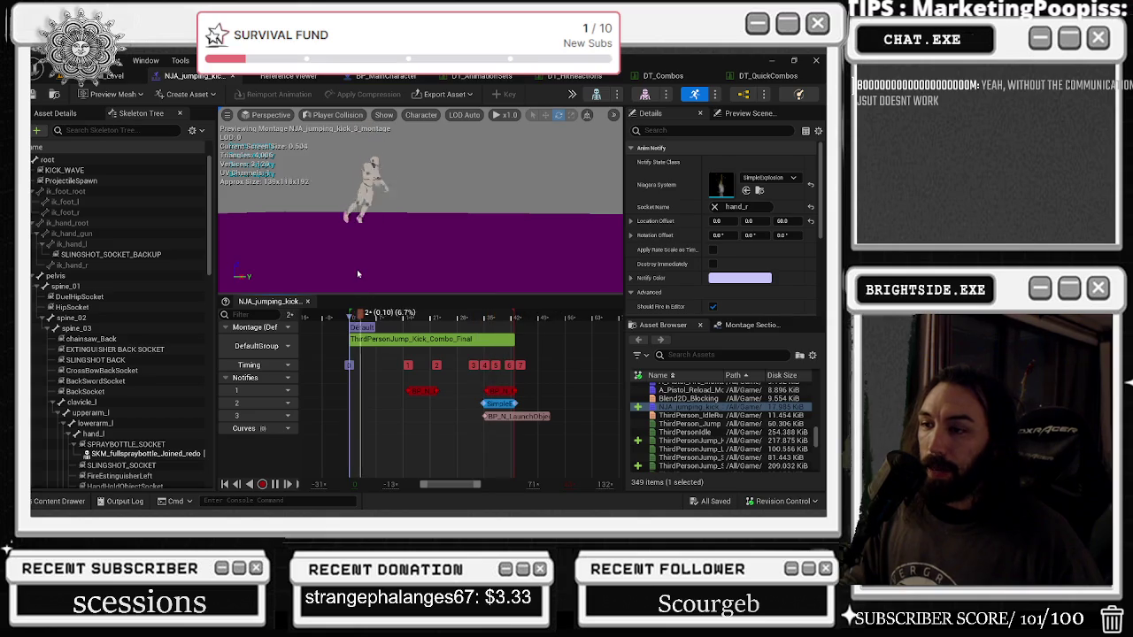
key("space")
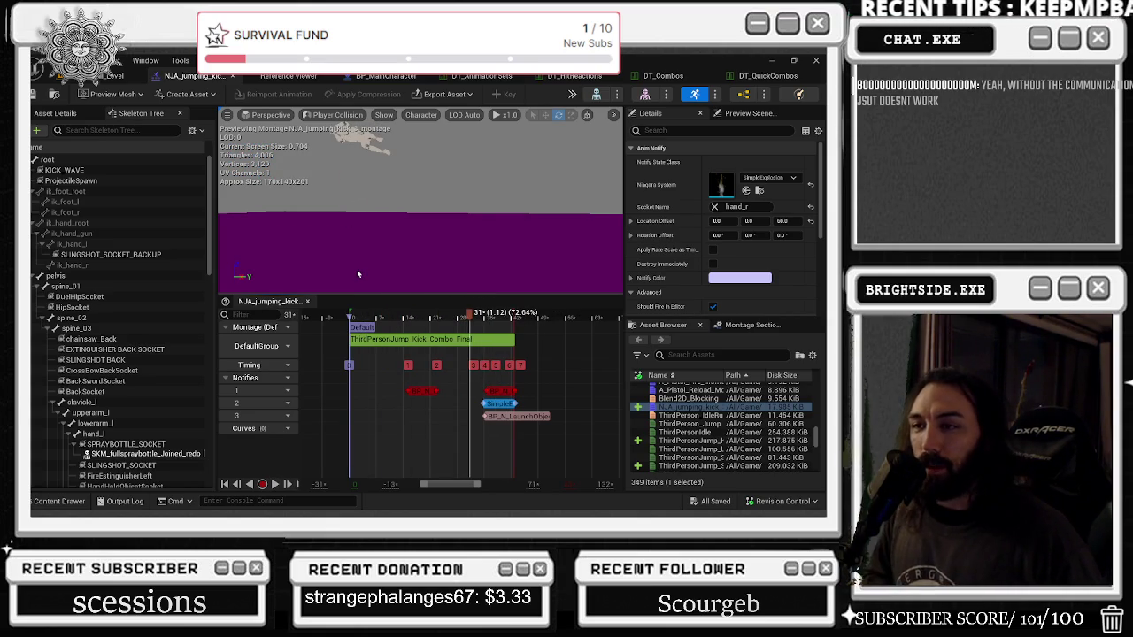
key("space")
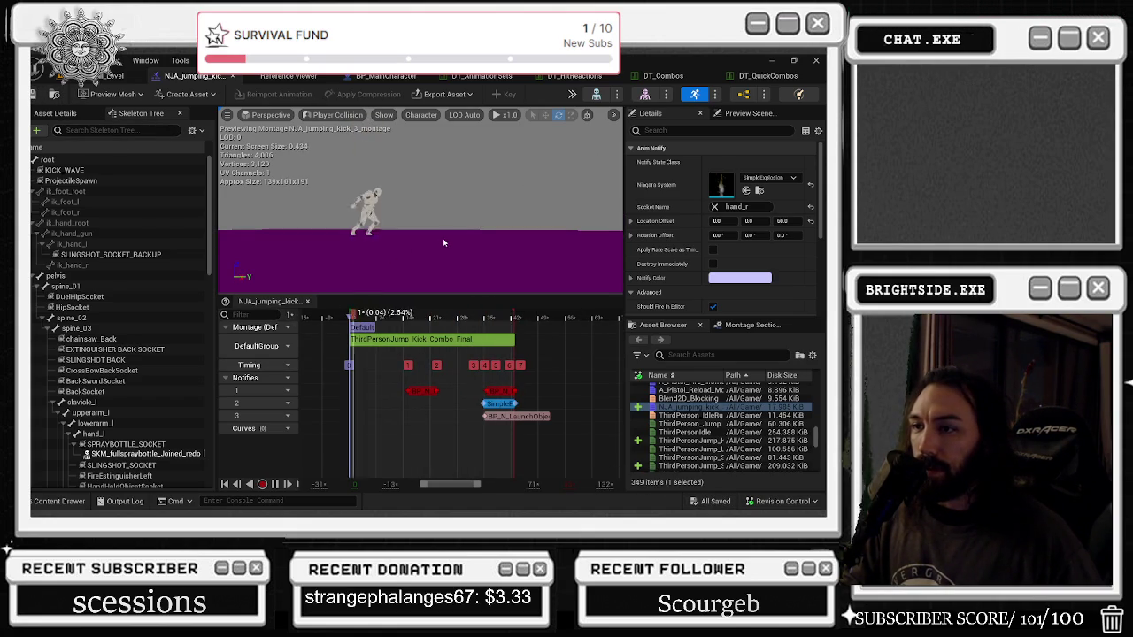
Step: Replace SimpleExplosion with NS_Impact_2 on the hand_r notify, then nudge the notify slightly earlier
left_click(766, 177)
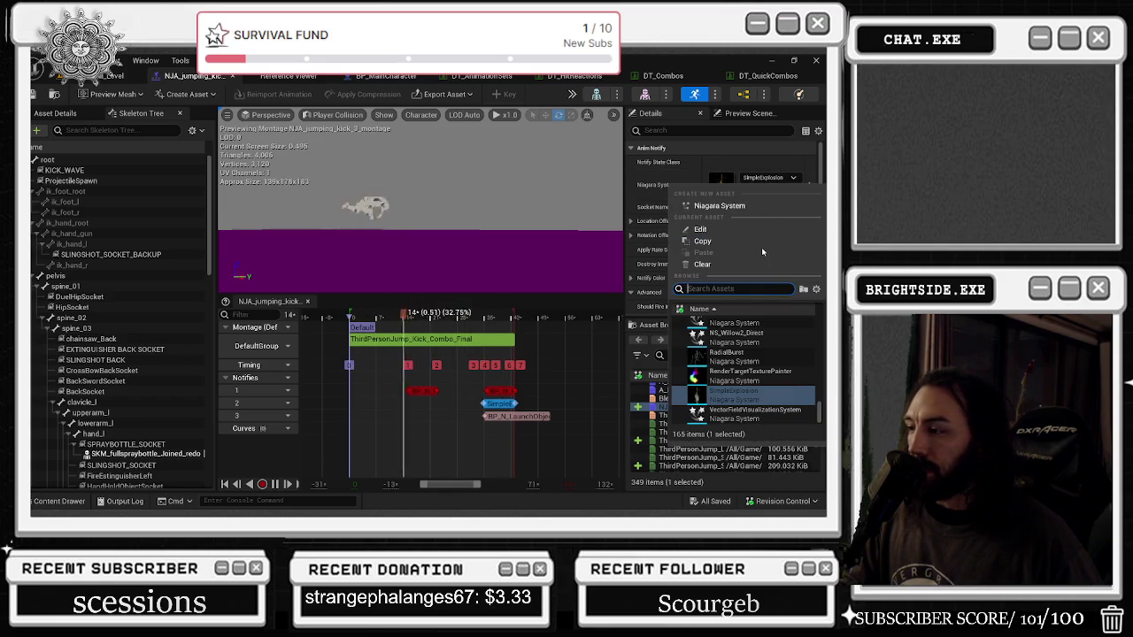
scroll(775, 367, "up", 3)
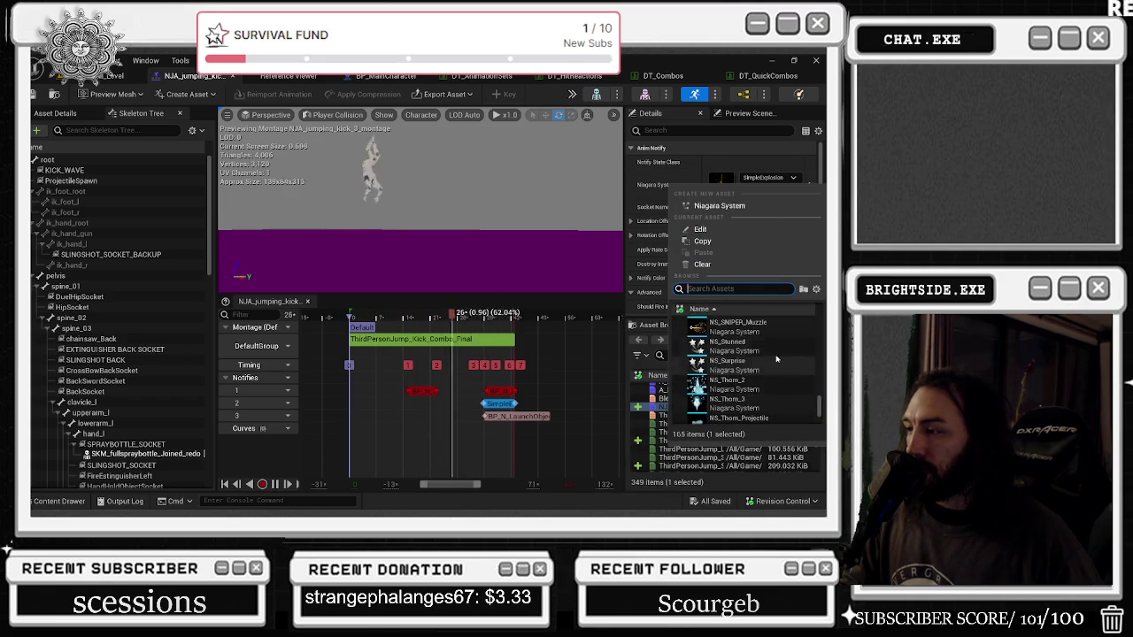
scroll(773, 354, "up", 3)
scroll(774, 331, "up", 5)
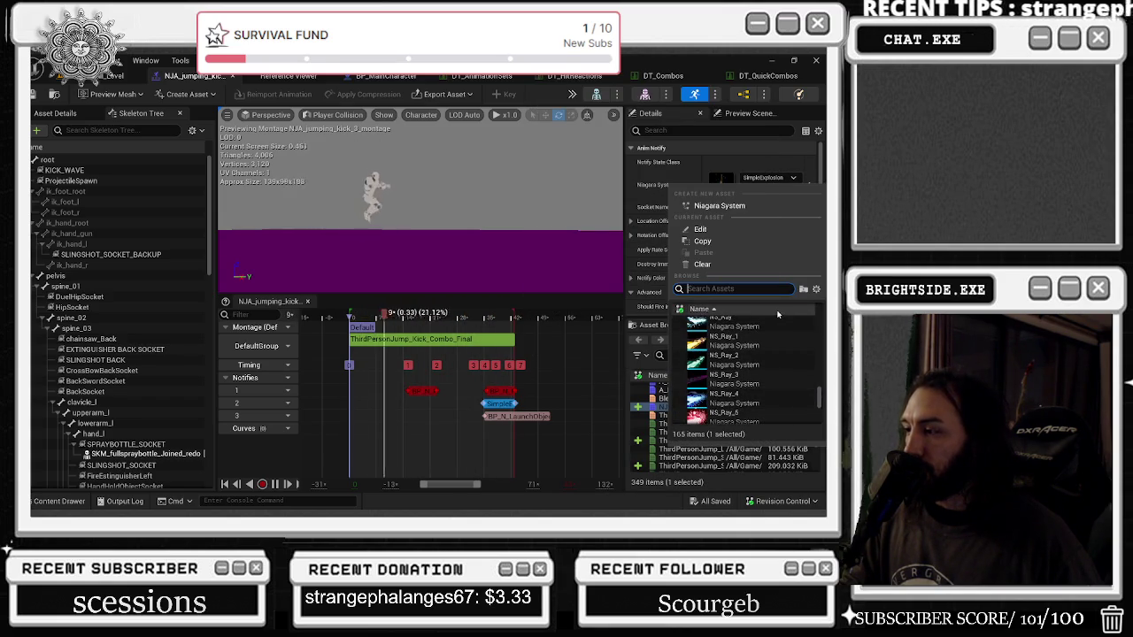
scroll(777, 318, "up", 5)
scroll(777, 350, "up", 5)
scroll(755, 373, "up", 5)
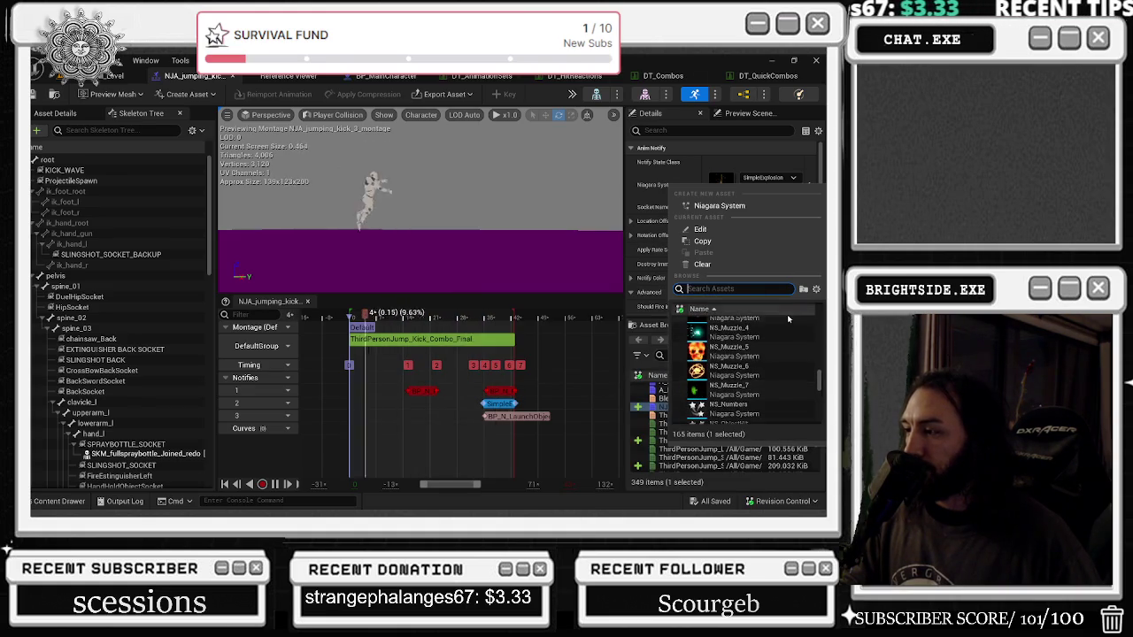
scroll(792, 345, "up", 4)
scroll(788, 350, "up", 5)
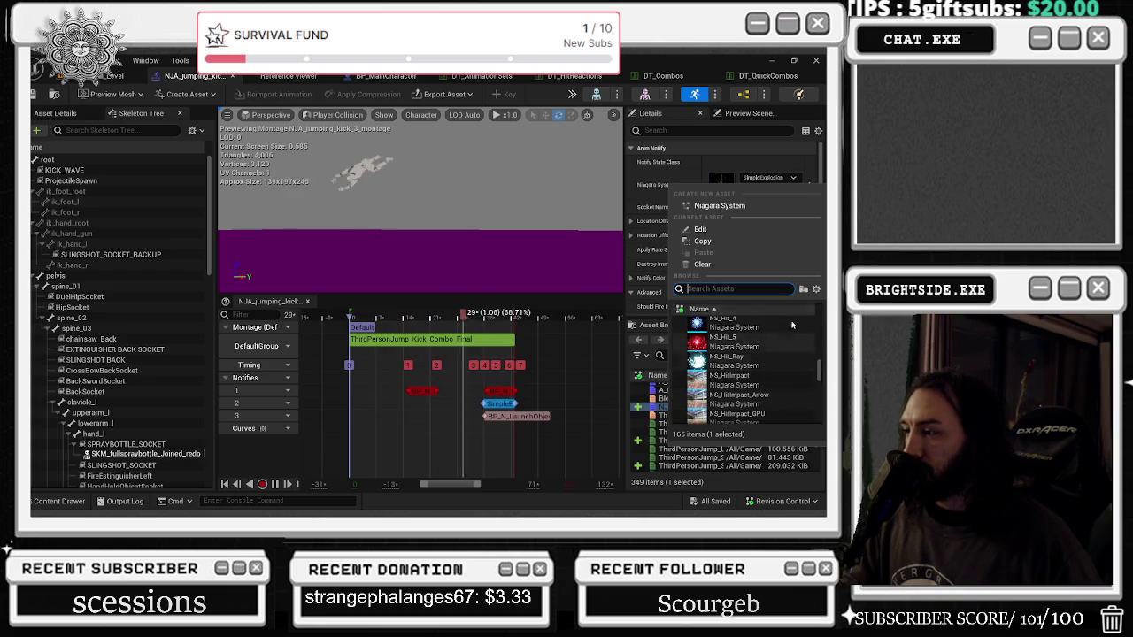
scroll(787, 354, "down", 3)
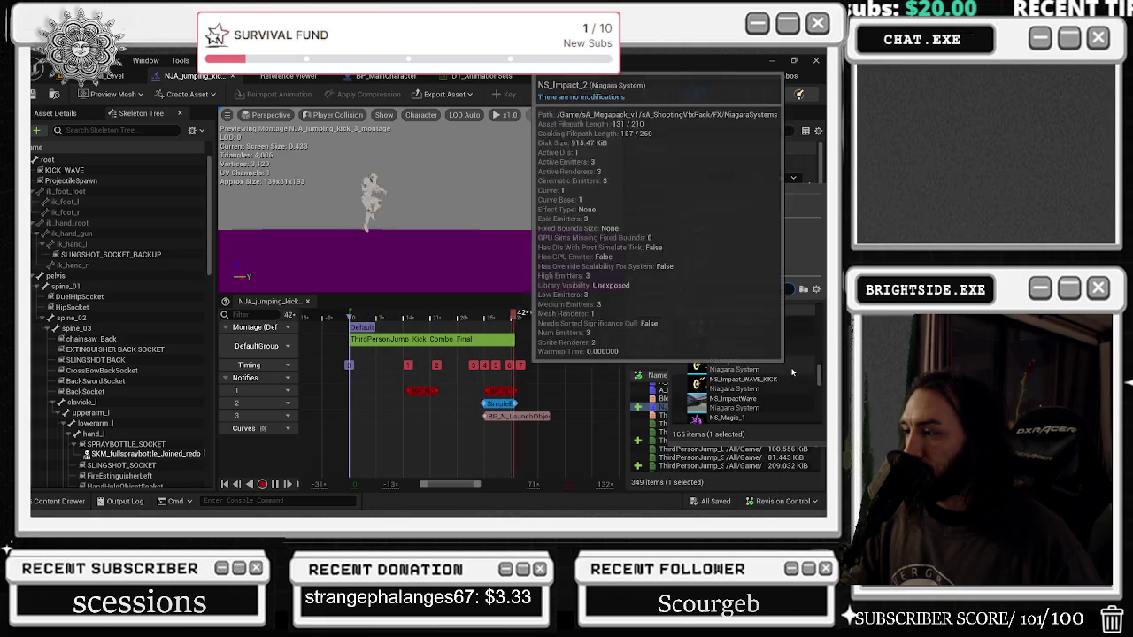
left_click(792, 372)
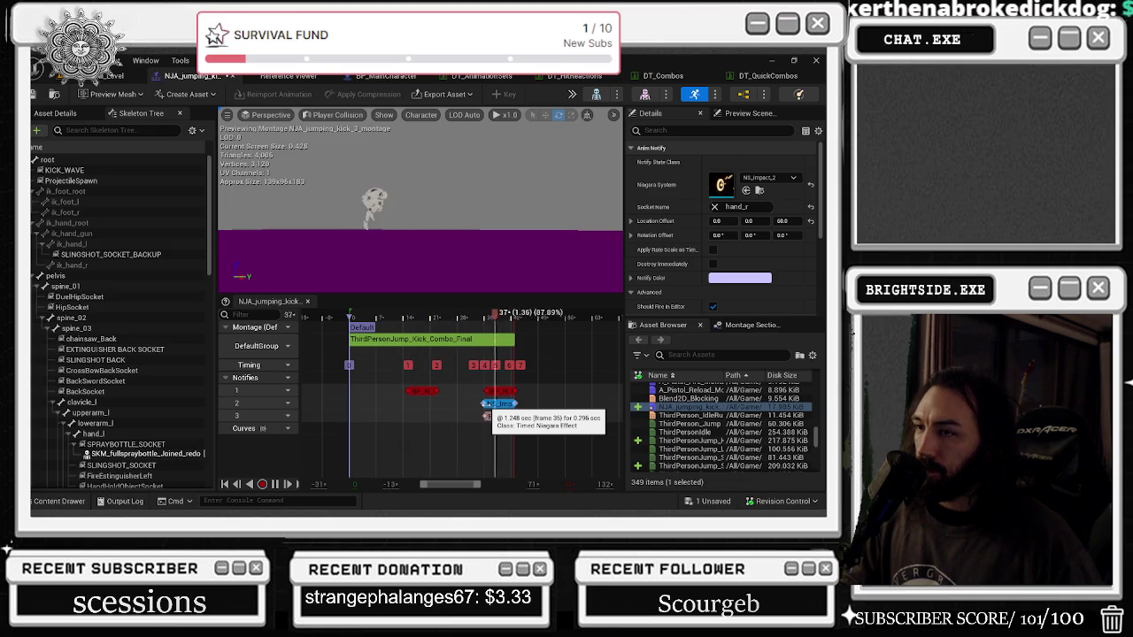
left_click_drag(486, 414, 466, 404)
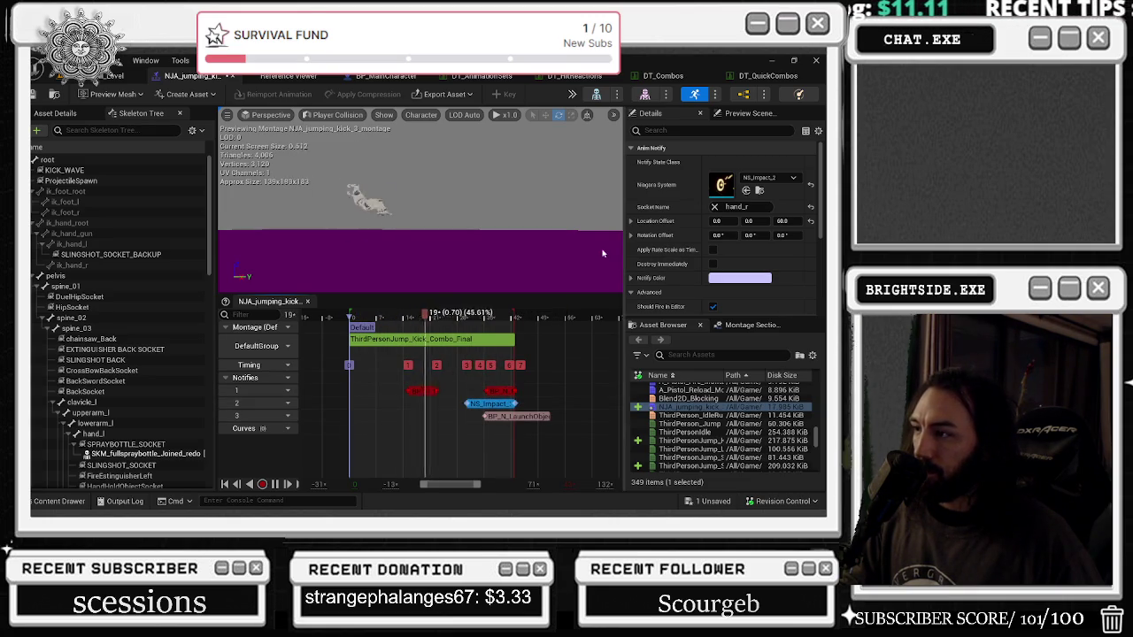
Step: Set the impact notify's Rotation Offset Y to 90 and save the montage
left_click(630, 235)
left_click(741, 264)
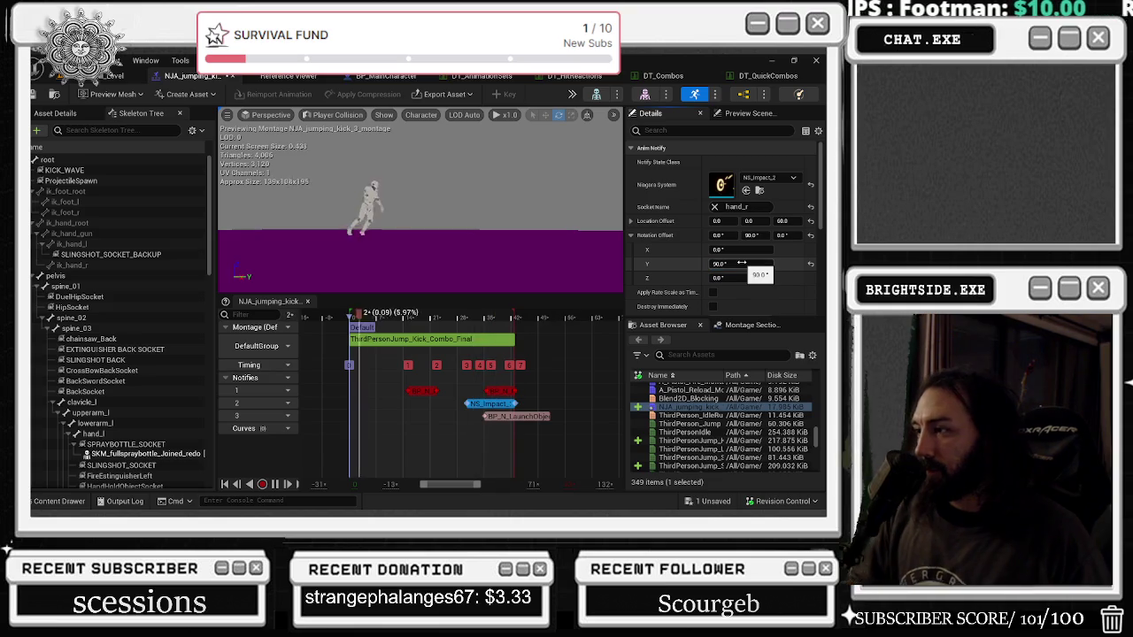
type("-200")
key("Return")
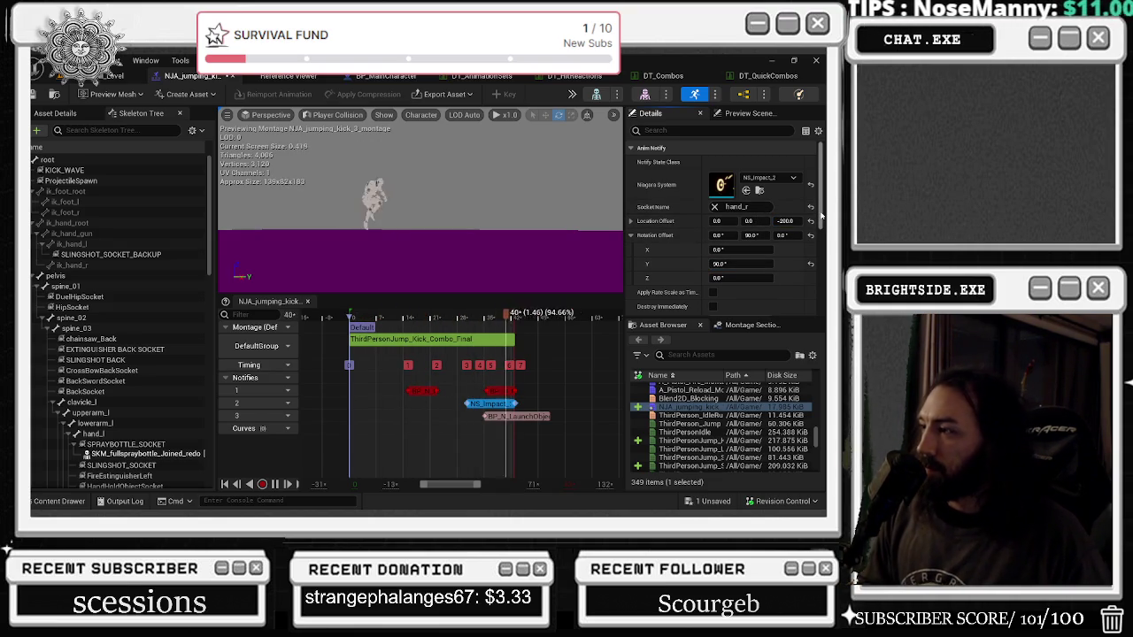
key("ctrl+s")
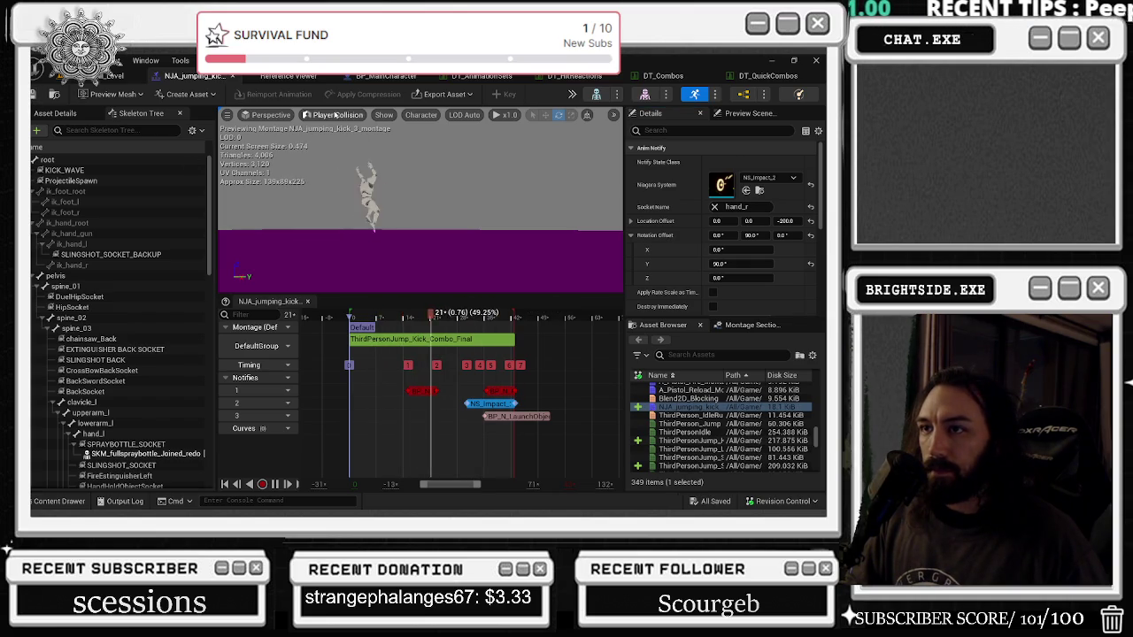
Step: Switch the preview to Unlit and adjust the effect's Location Offset X
left_click(335, 115)
left_click(354, 173)
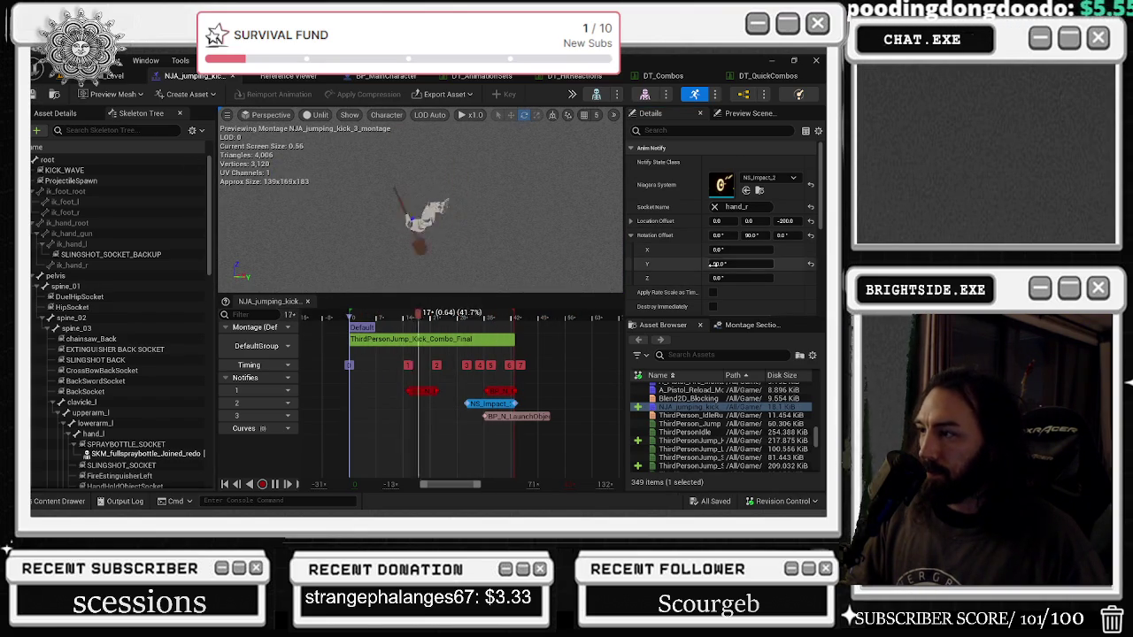
left_click_drag(720, 221, 722, 220)
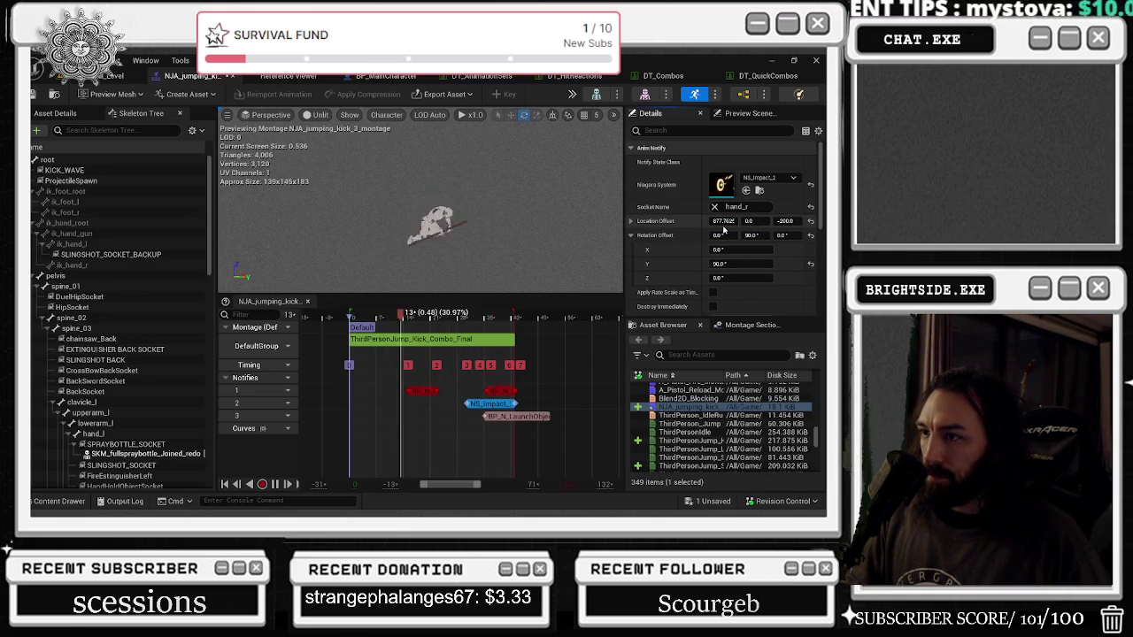
mouse_move(724, 220)
left_mouse_down()
mouse_move(759, 220)
mouse_move(754, 231)
left_mouse_up()
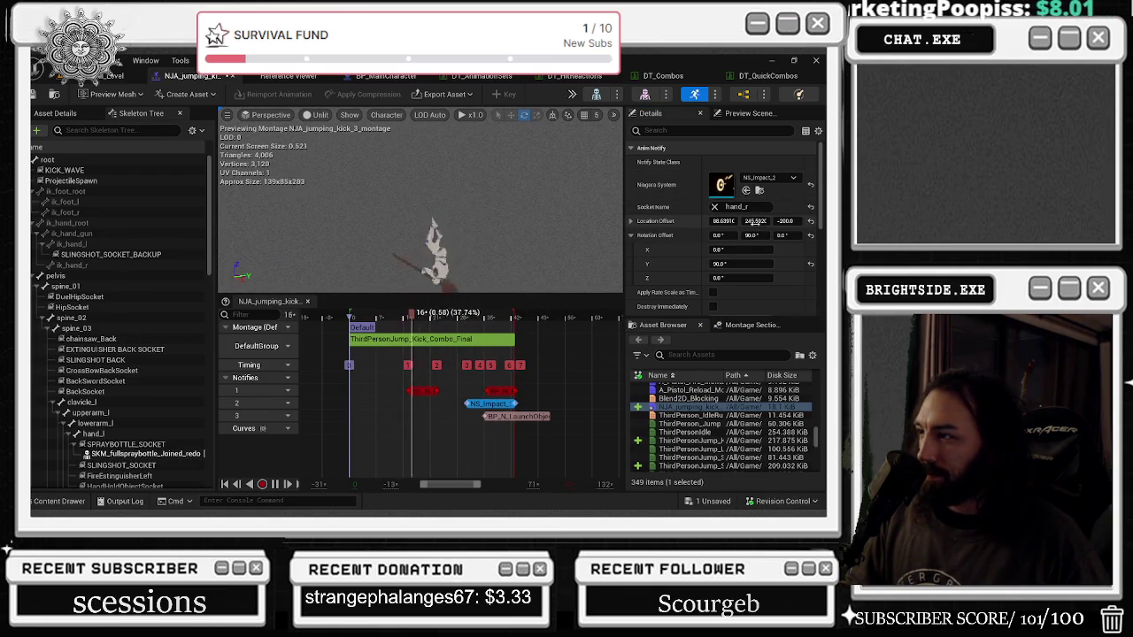
left_click(763, 178)
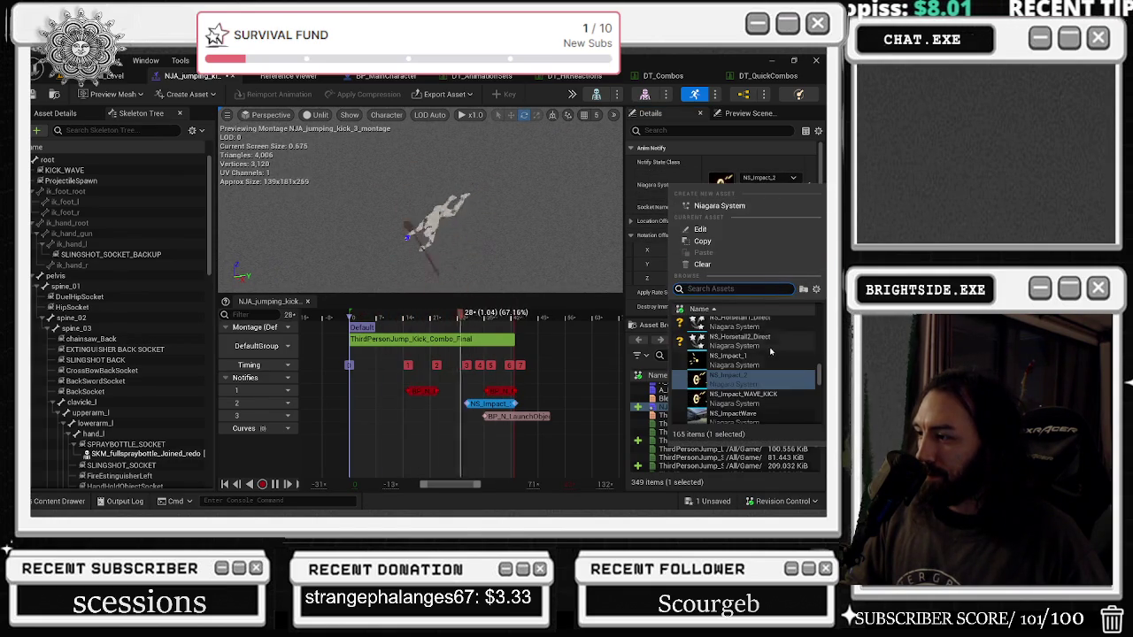
Step: Audition NS_Hit_3 and then NS_Explosion as the notify's effect
scroll(796, 319, "up", 4)
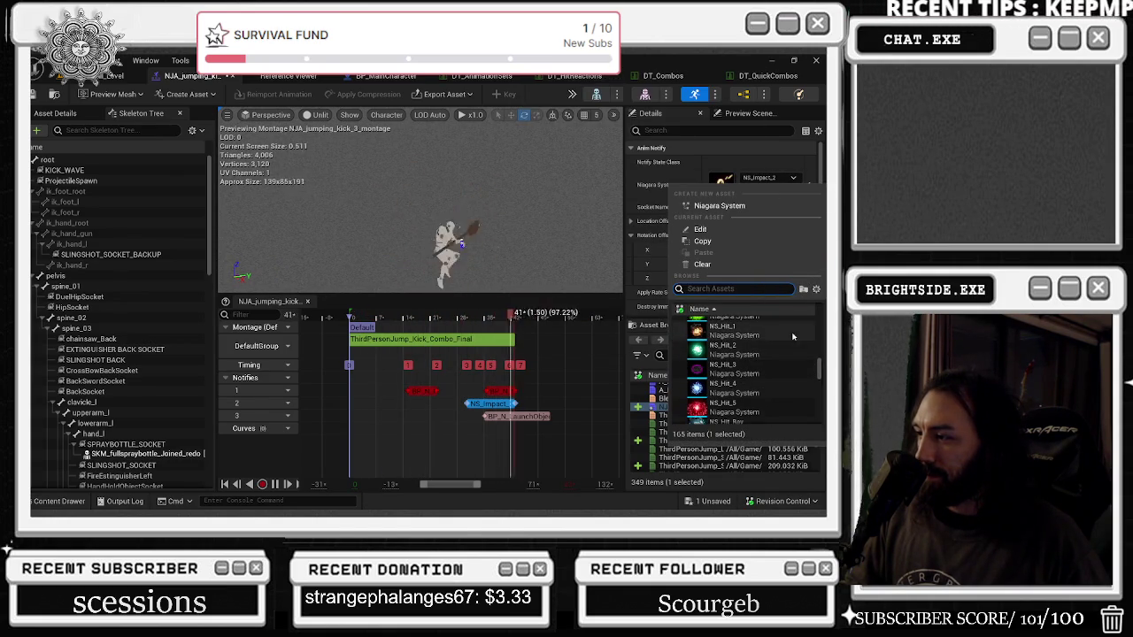
left_click(730, 366)
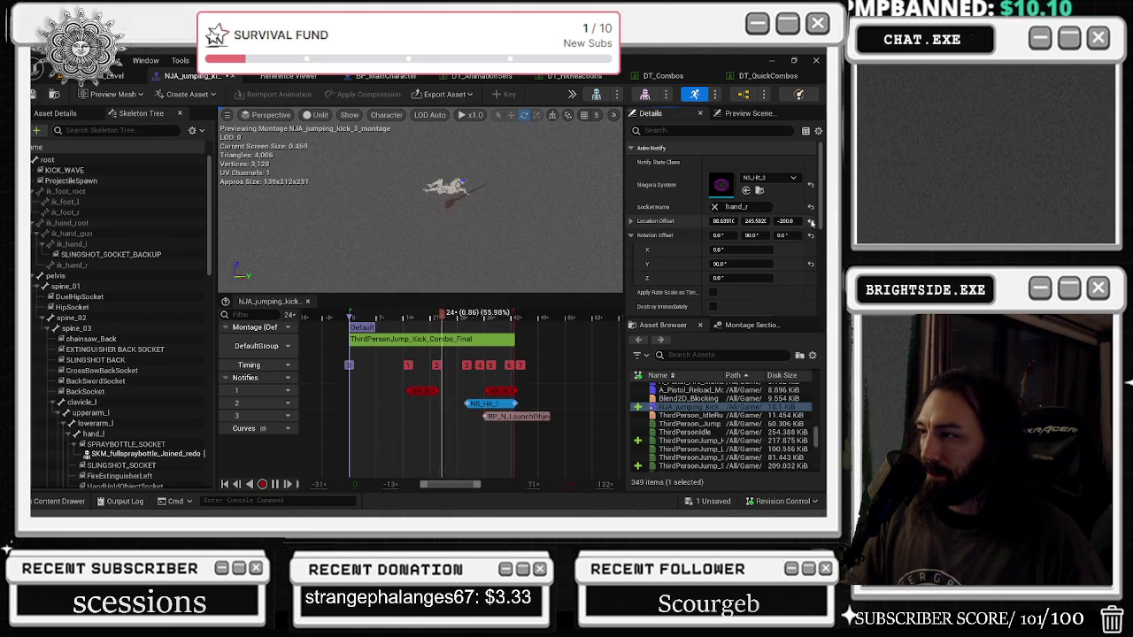
left_click(774, 179)
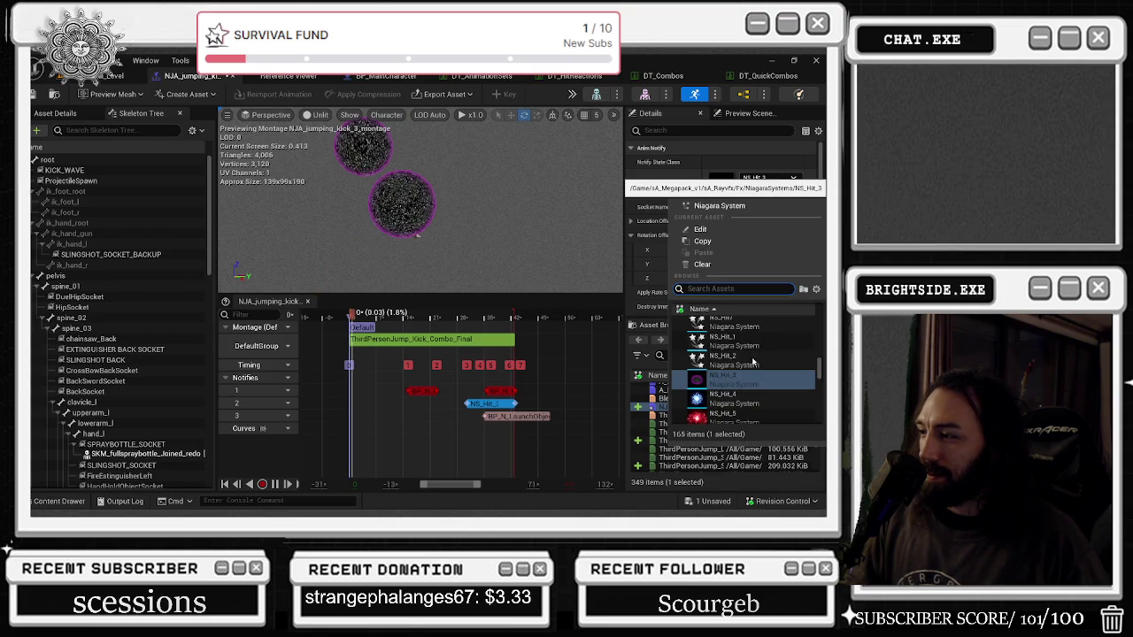
scroll(736, 345, "up", 2)
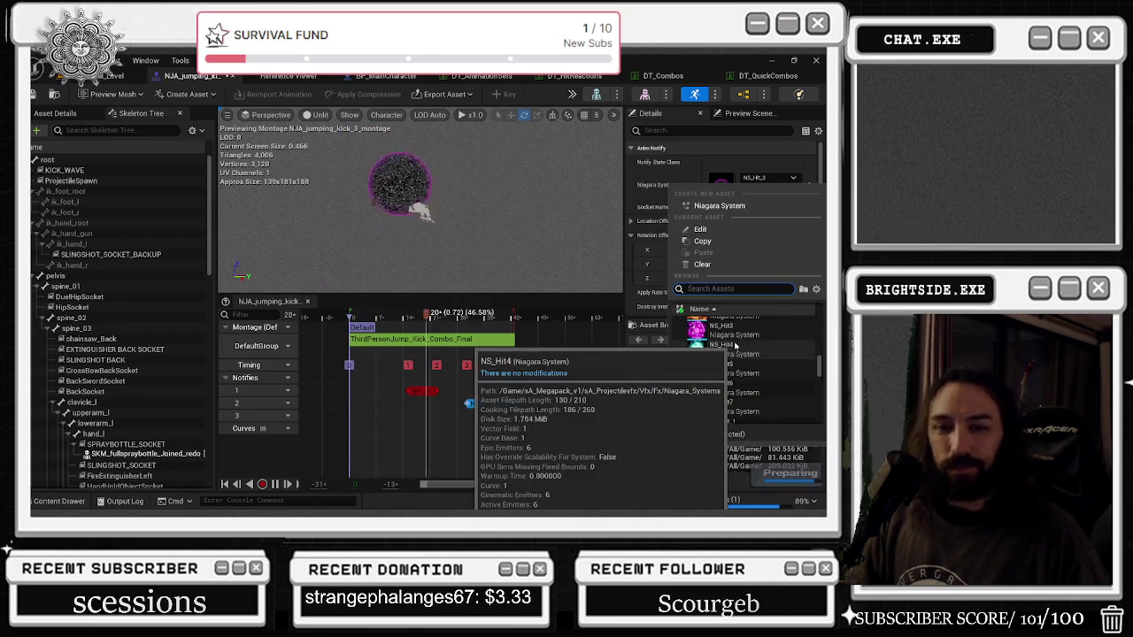
scroll(746, 367, "up", 2)
scroll(745, 367, "up", 3)
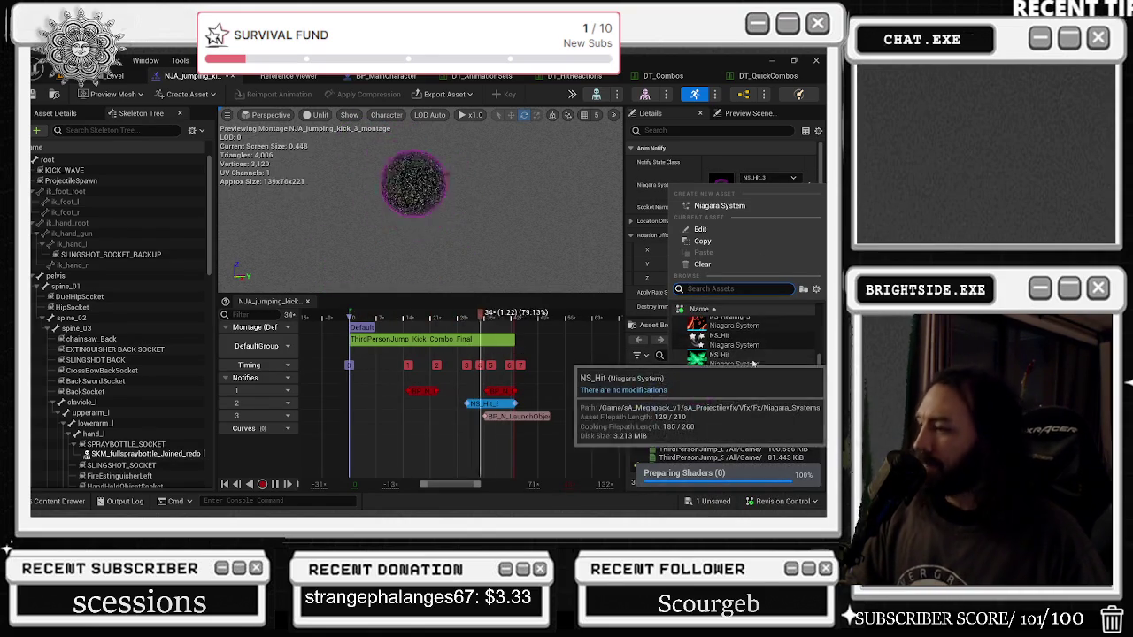
scroll(770, 370, "up", 2)
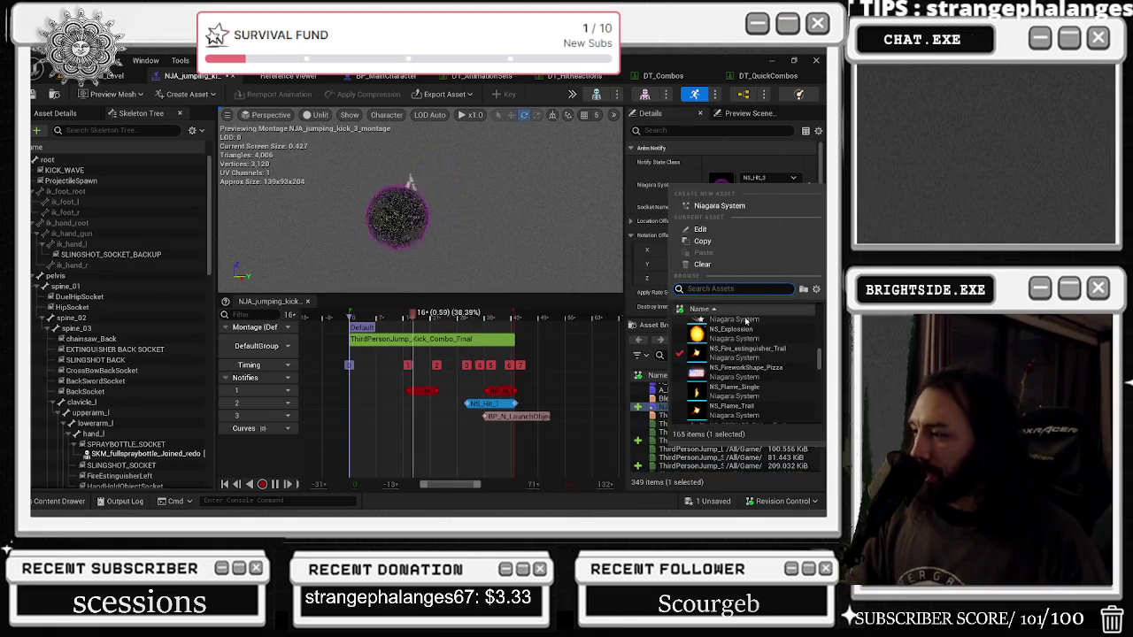
scroll(757, 364, "up", 2)
left_click(757, 369)
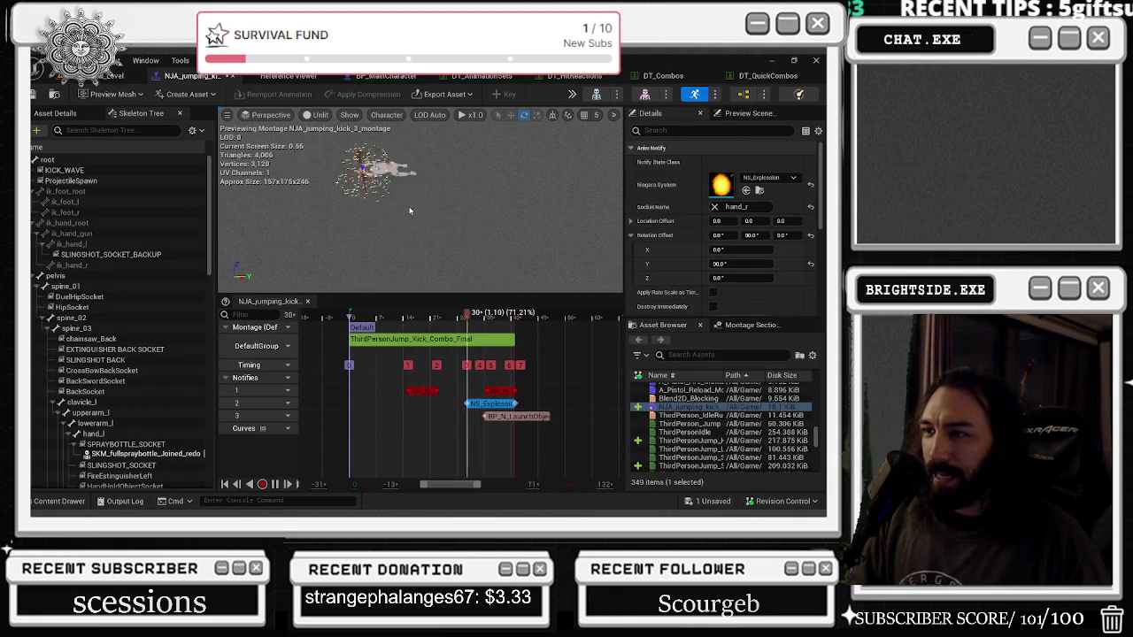
Step: Try NS_Energy_5, NS_Emotive and NS_Energy as the notify's effect
left_click(766, 184)
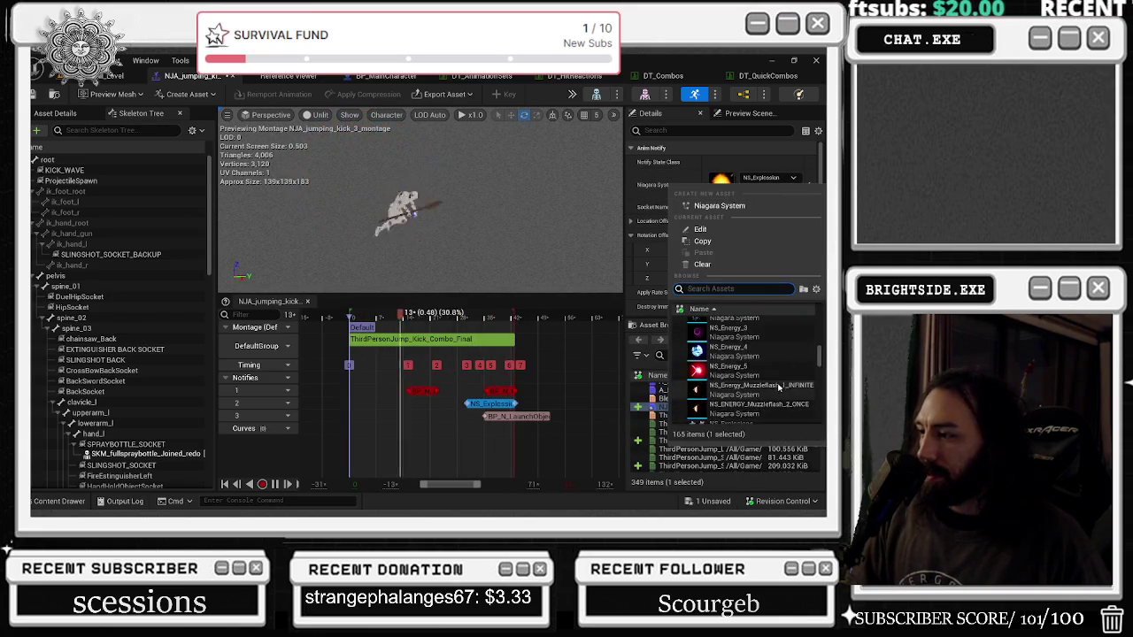
left_click(749, 366)
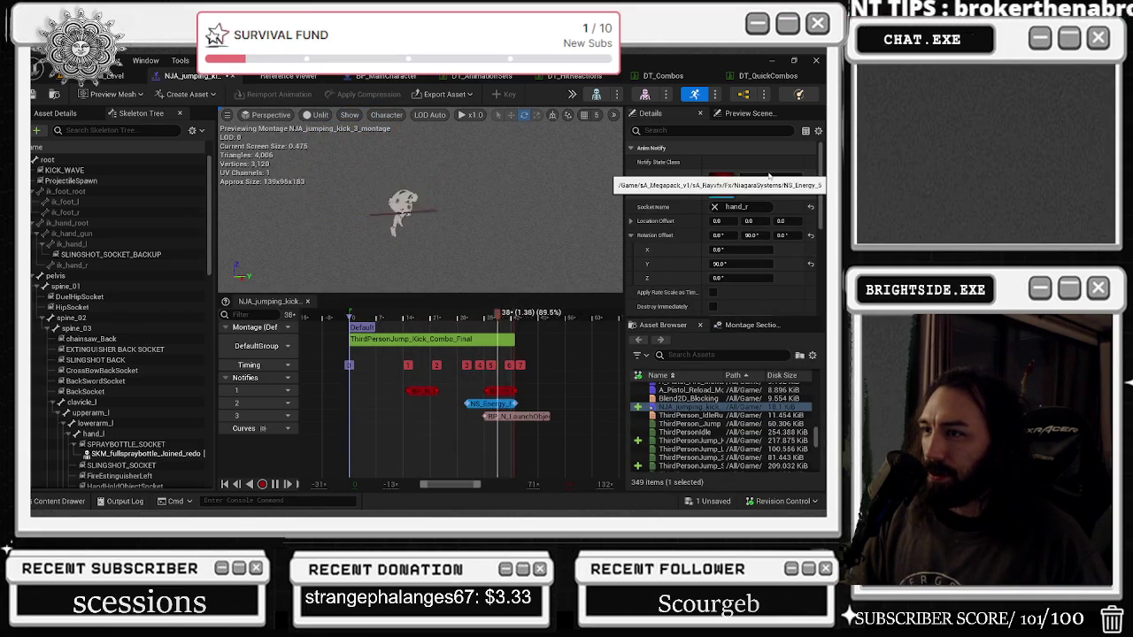
left_click(768, 177)
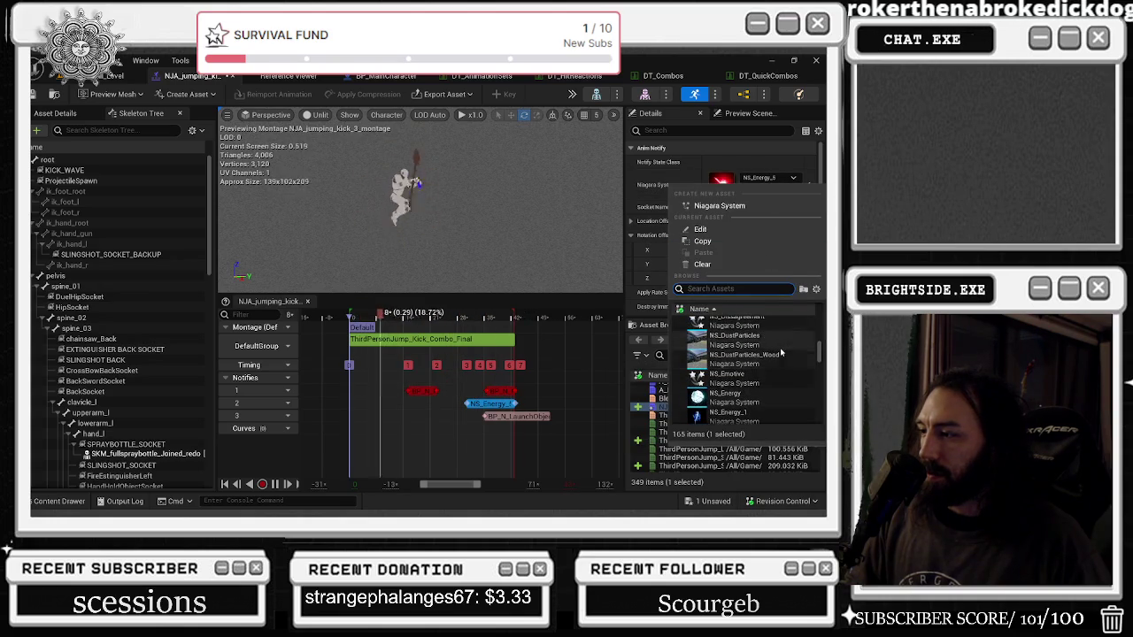
left_click(801, 378)
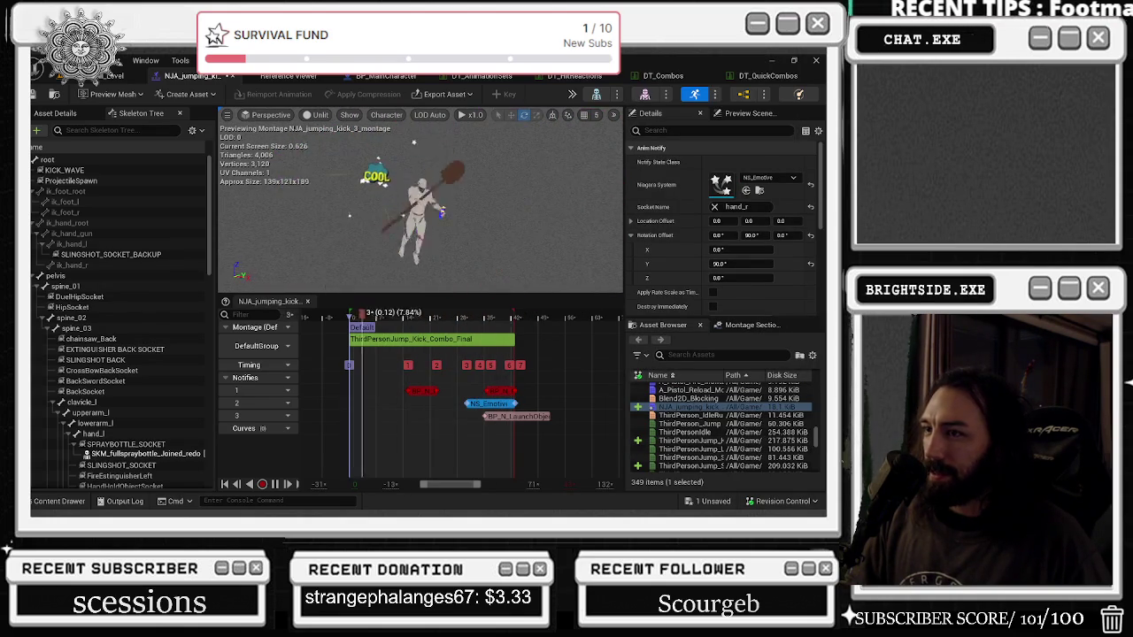
left_click(767, 178)
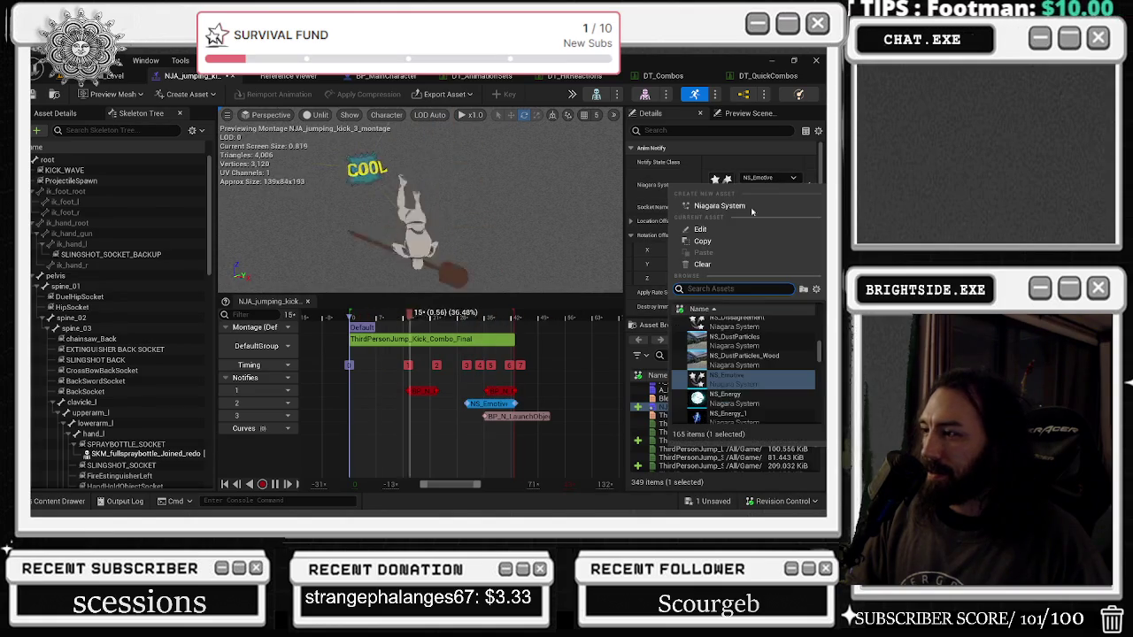
left_click(718, 393)
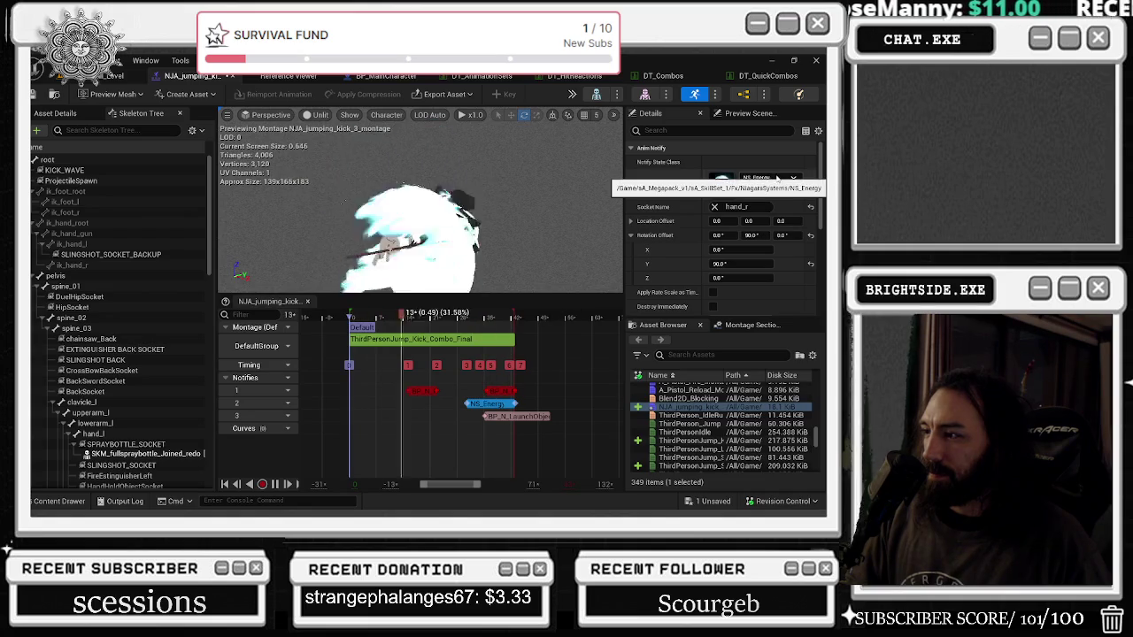
Step: Settle on NS_BulletTrail_2 as the hand_r notify's effect
scroll(790, 263, "down", 5)
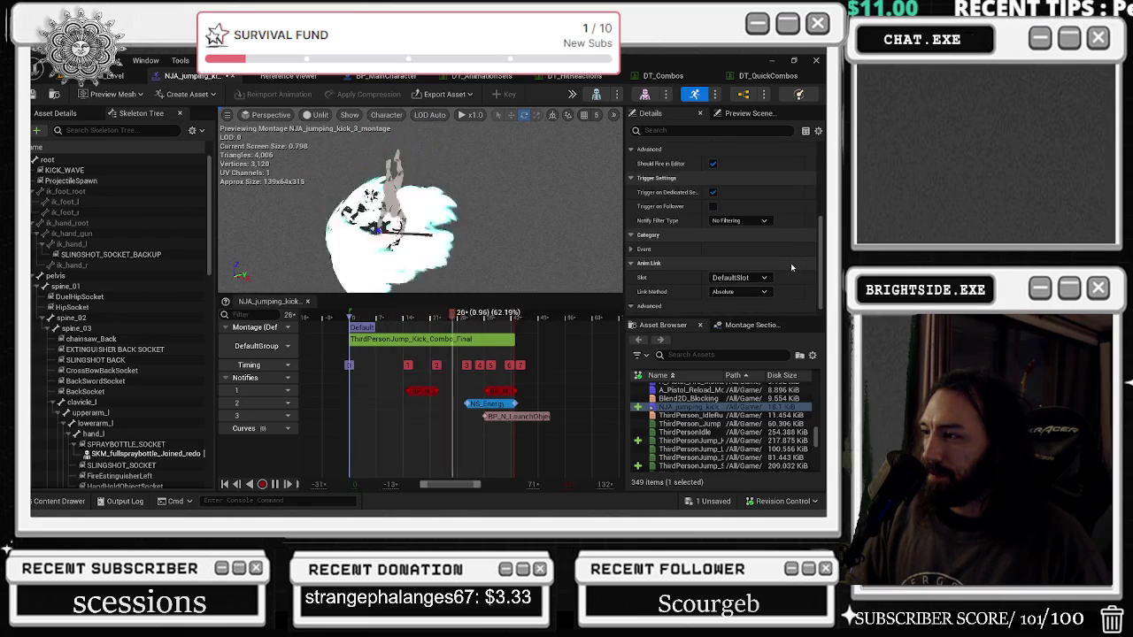
scroll(790, 263, "up", 5)
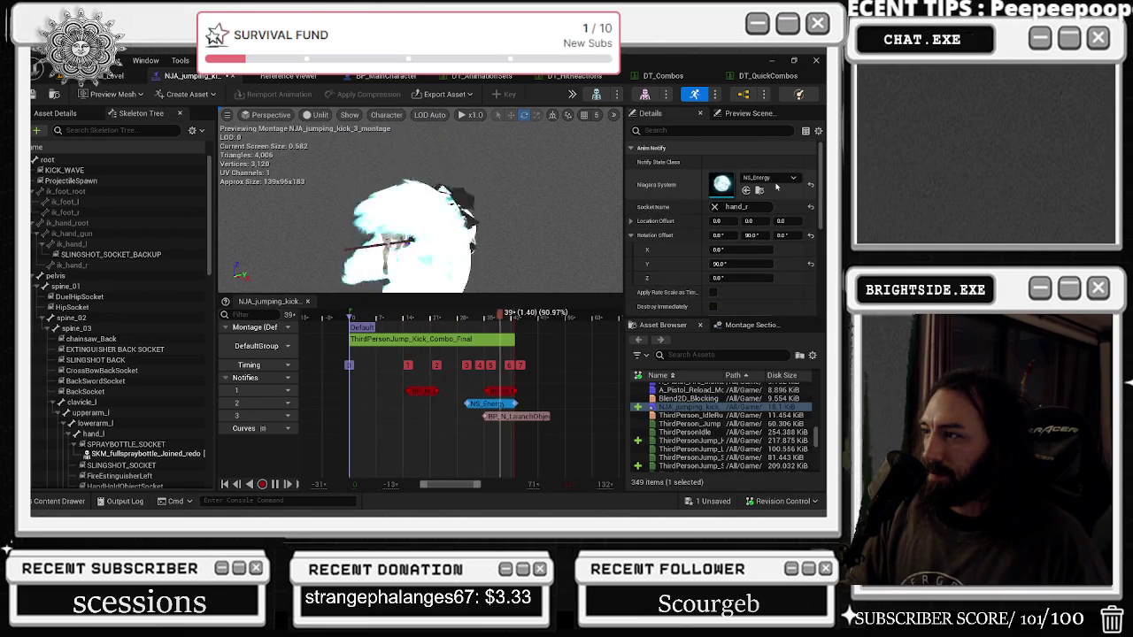
left_click(776, 182)
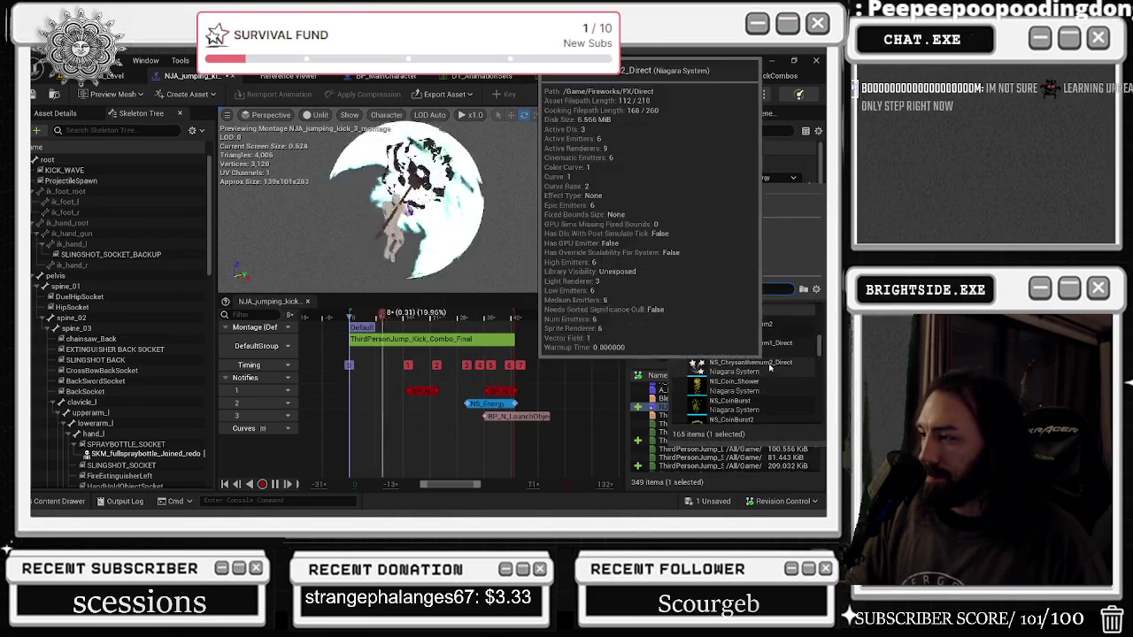
scroll(765, 362, "up", 3)
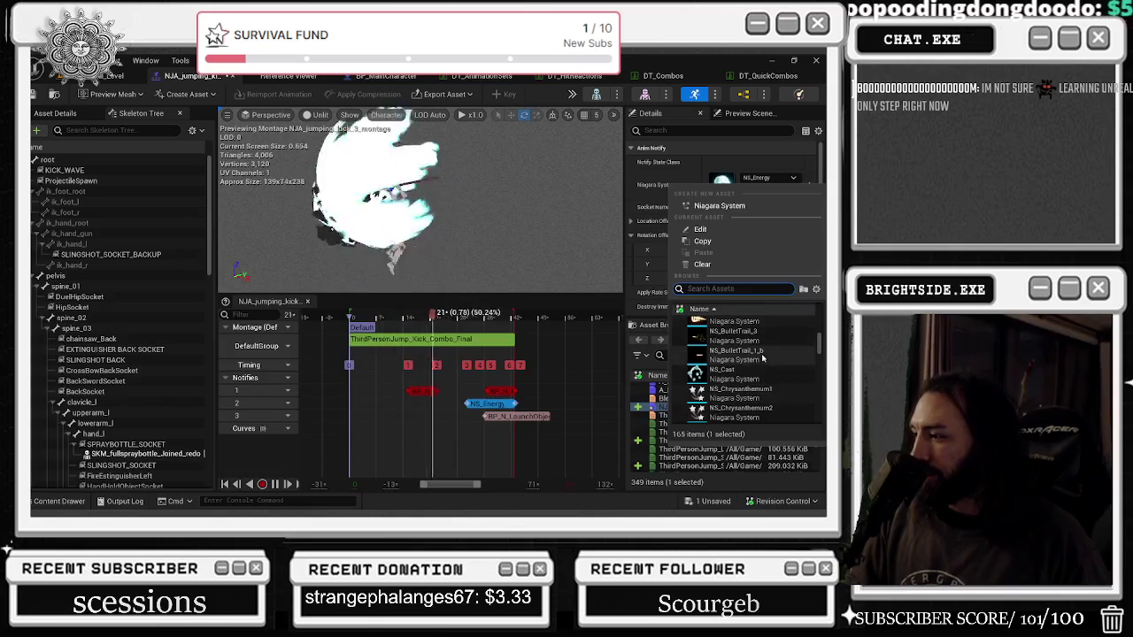
scroll(762, 358, "up", 1)
left_click(768, 352)
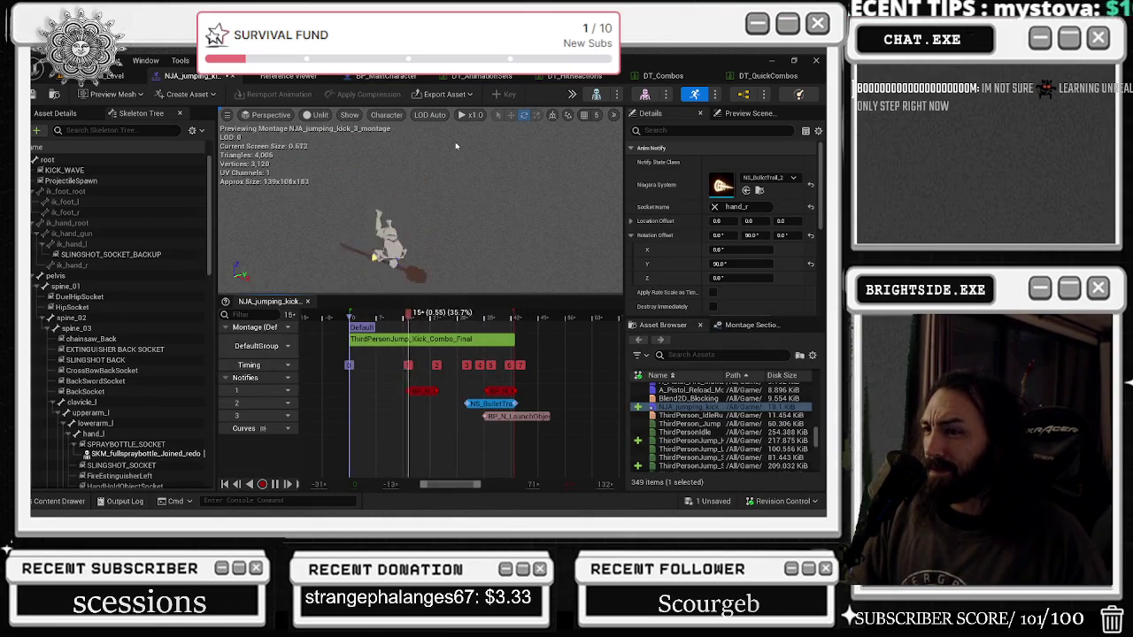
scroll(456, 146, "up", 5)
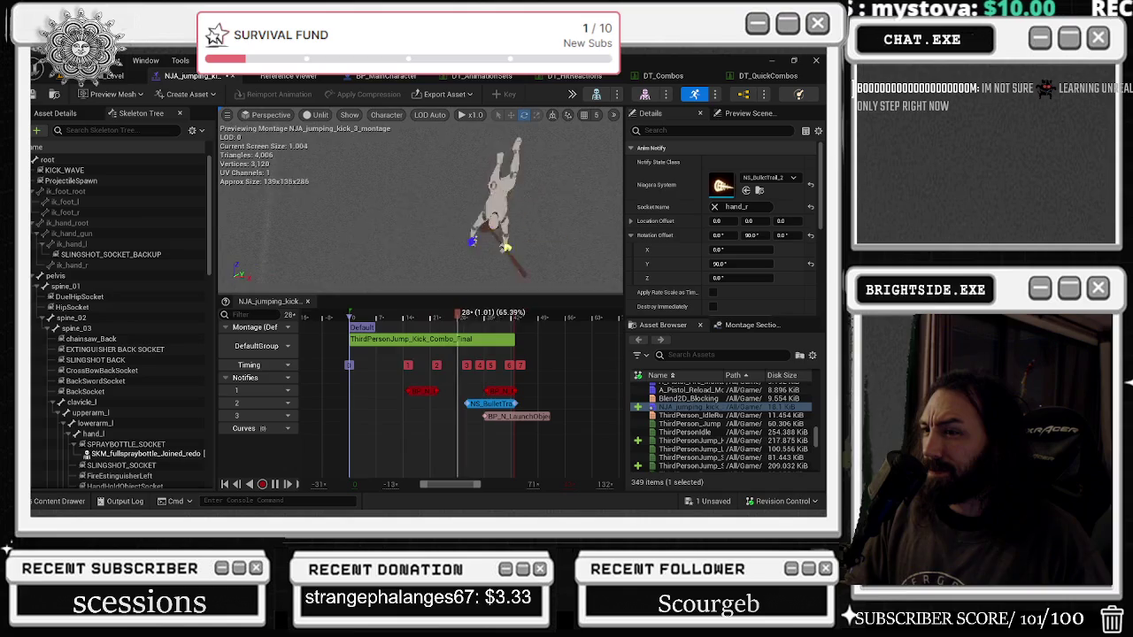
Step: Scrub the montage to about 0.85 s and attach the trail notify to the root socket
left_click(389, 323)
left_click_drag(389, 323, 440, 316)
left_click(714, 207)
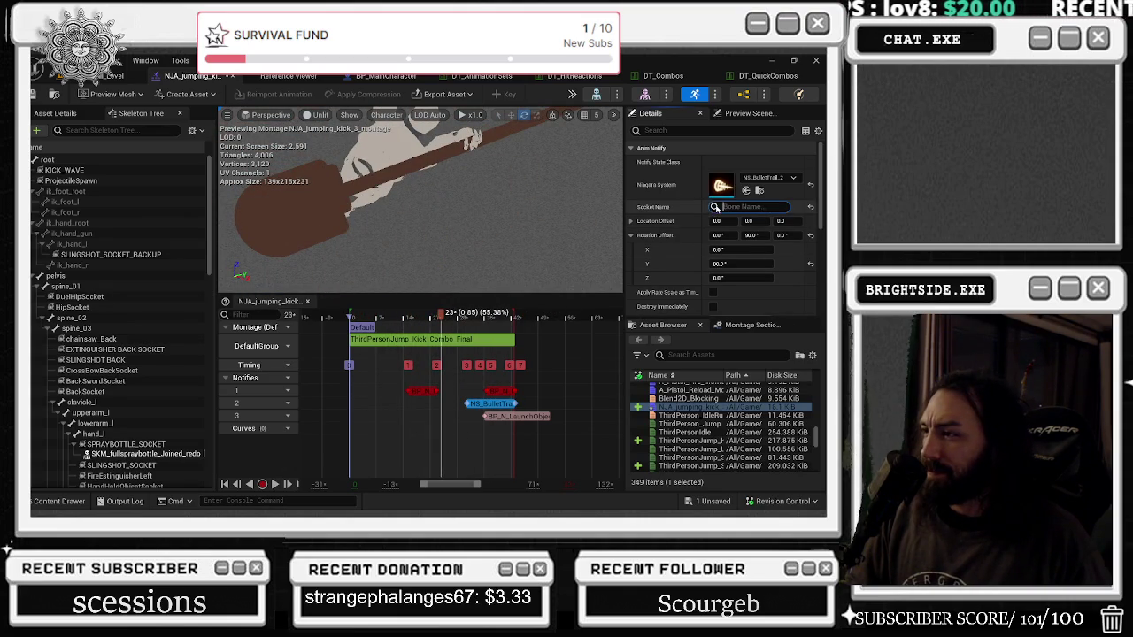
scroll(531, 213, "down", 5)
left_click(742, 205)
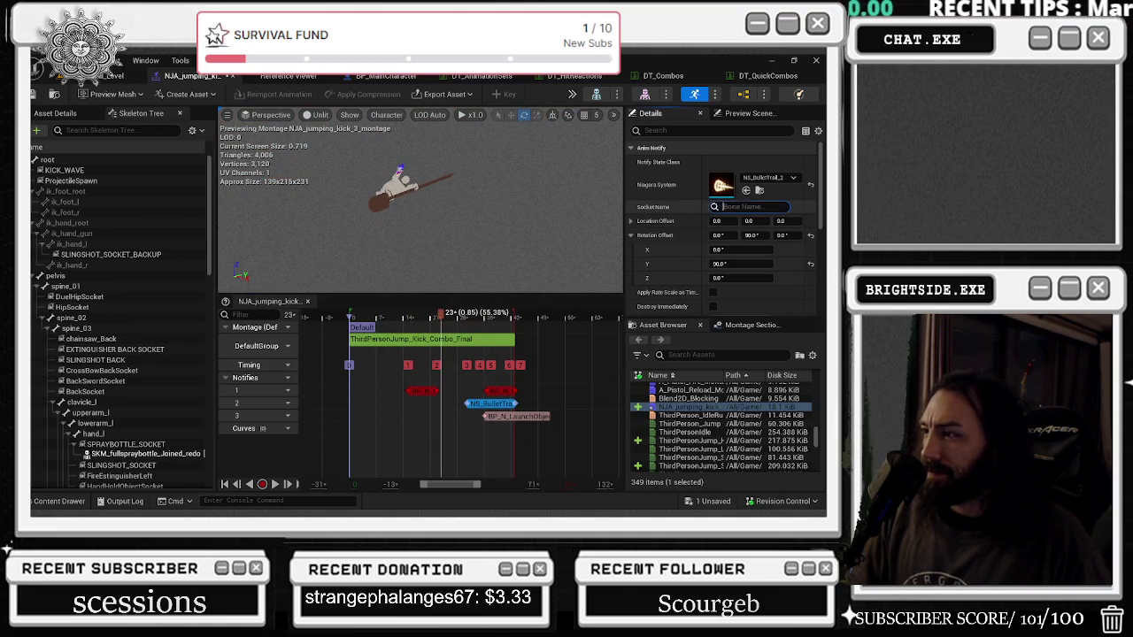
type("root")
key("Return")
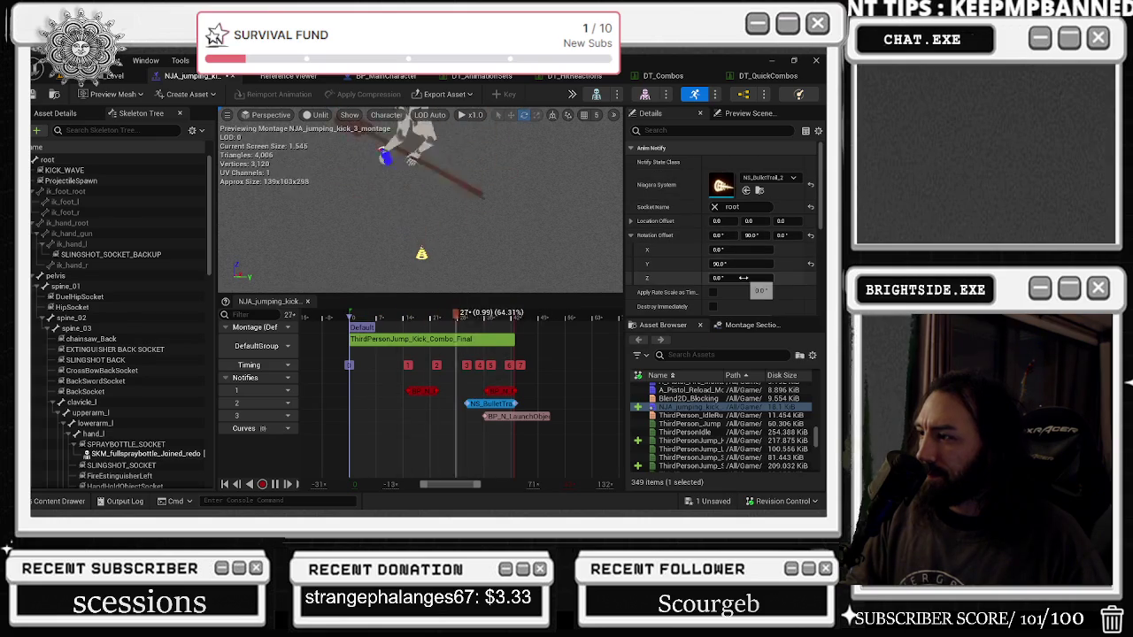
Step: Drag the trail's Rotation Offset Z up to about 6724.9
mouse_move(784, 235)
left_mouse_down()
mouse_move(797, 236)
mouse_move(788, 220)
left_mouse_up()
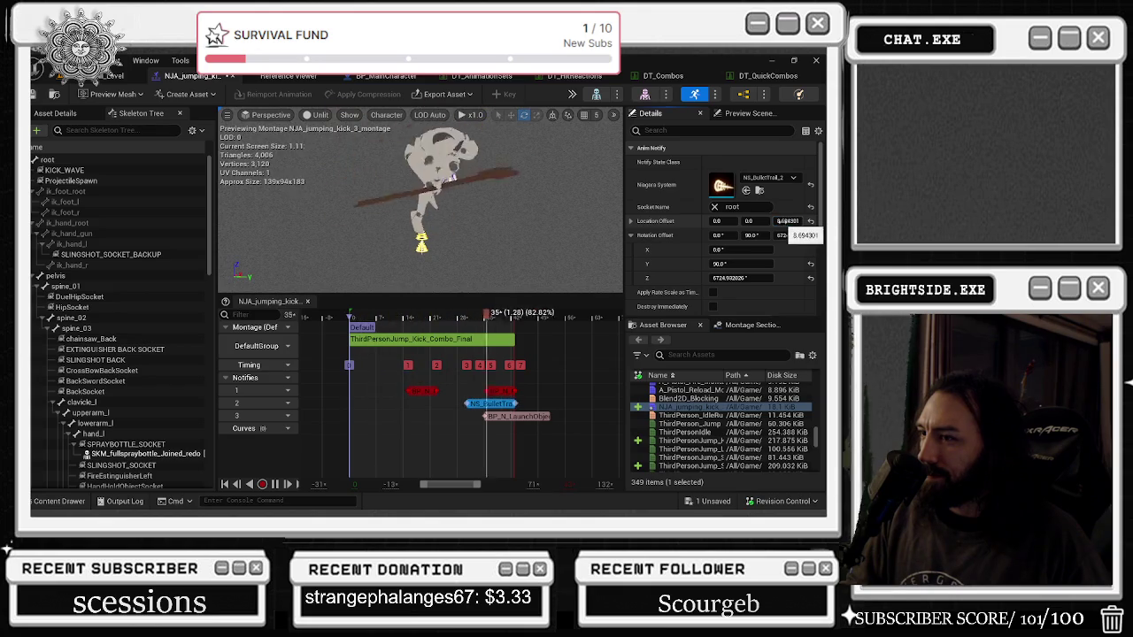
scroll(731, 265, "down", 3)
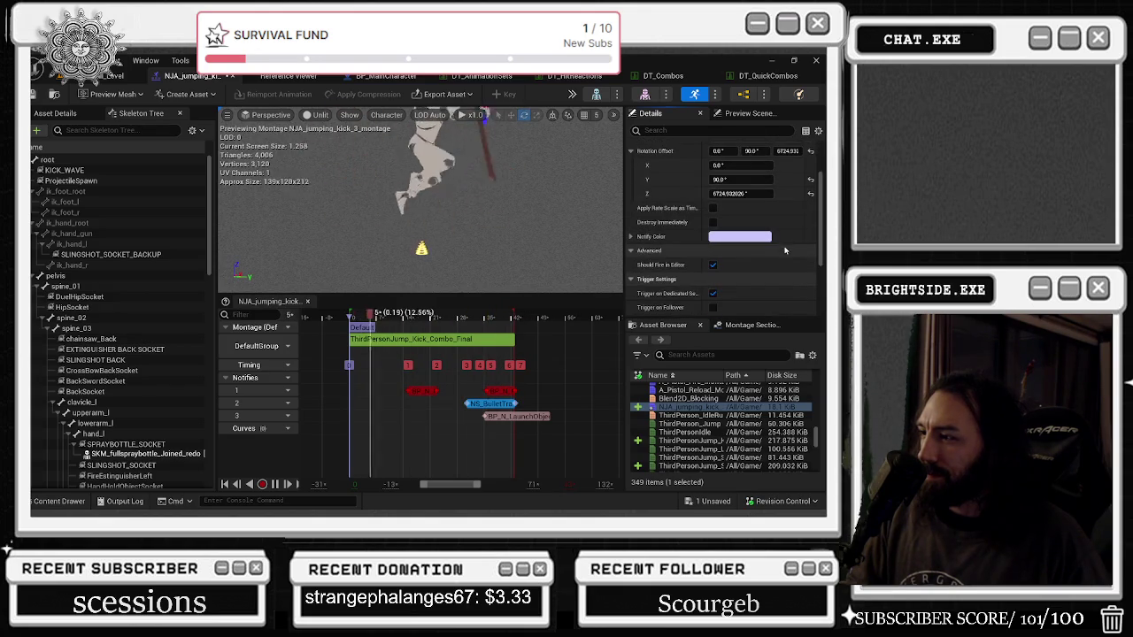
scroll(731, 310, "up", 3)
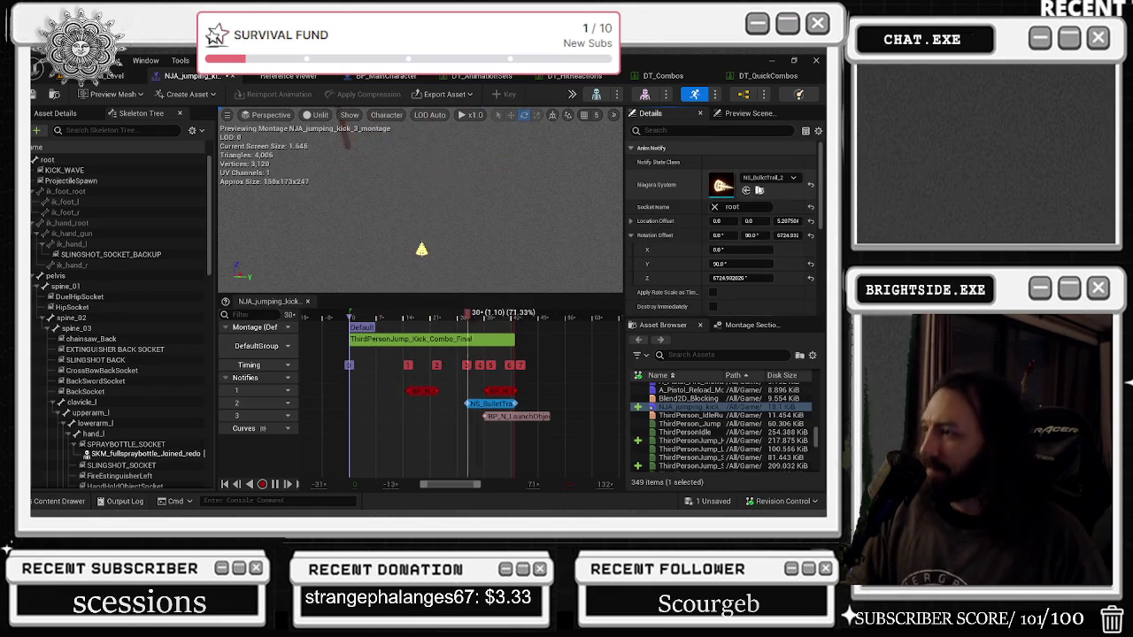
Step: Open NS_BulletTrail_2's Reference Viewer and expand BP_Projectile_2's references
left_click(758, 189)
right_click(521, 234)
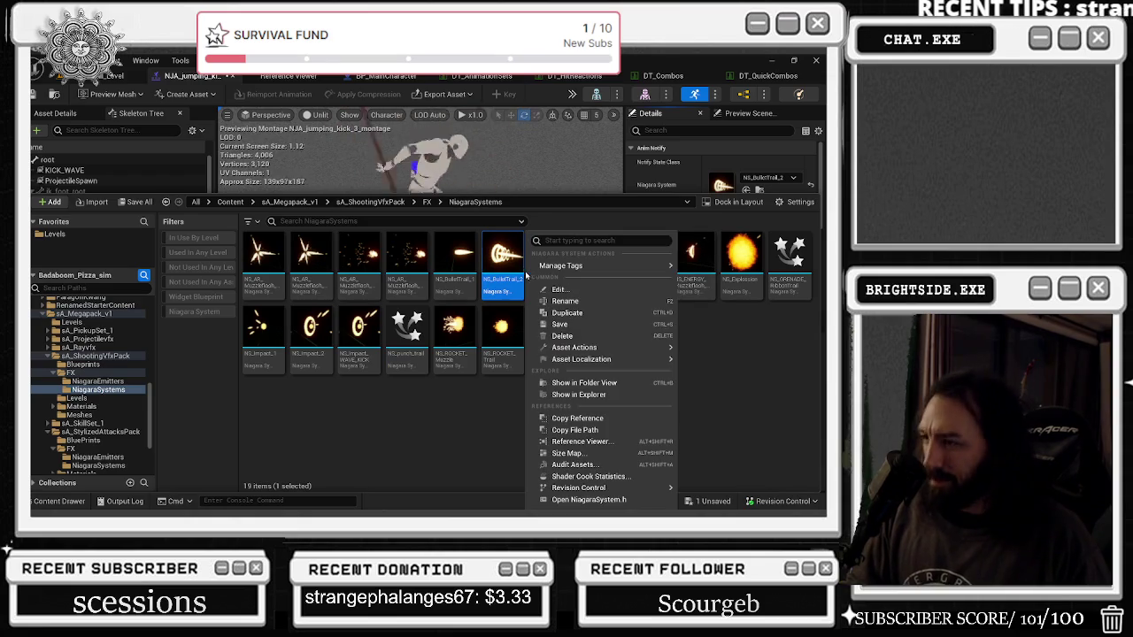
left_click(558, 430)
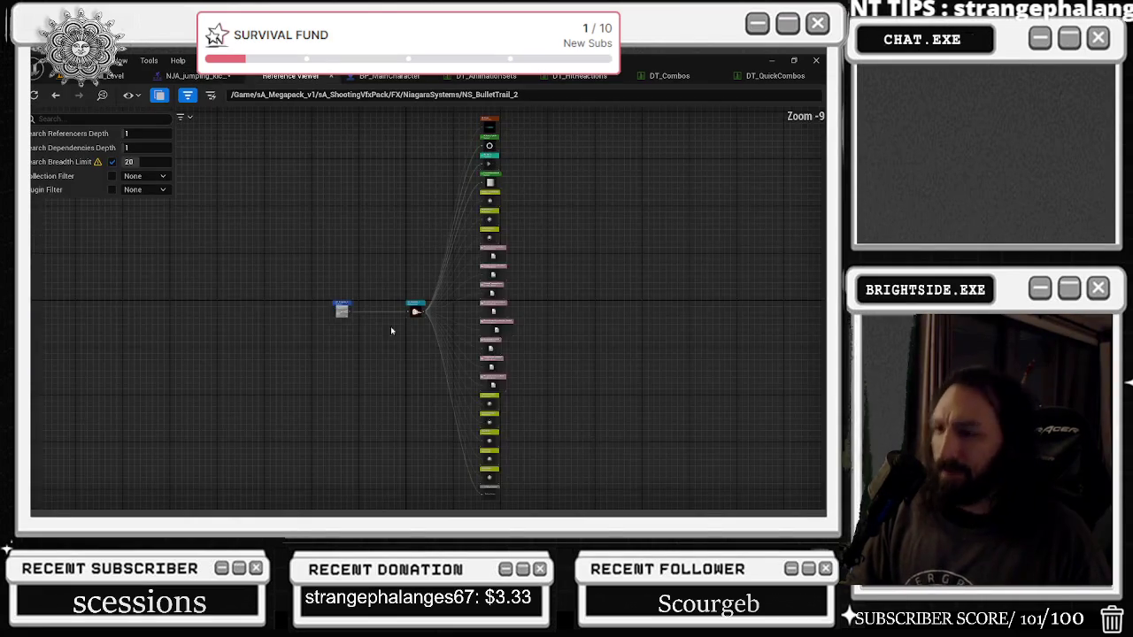
scroll(390, 326, "up", 5)
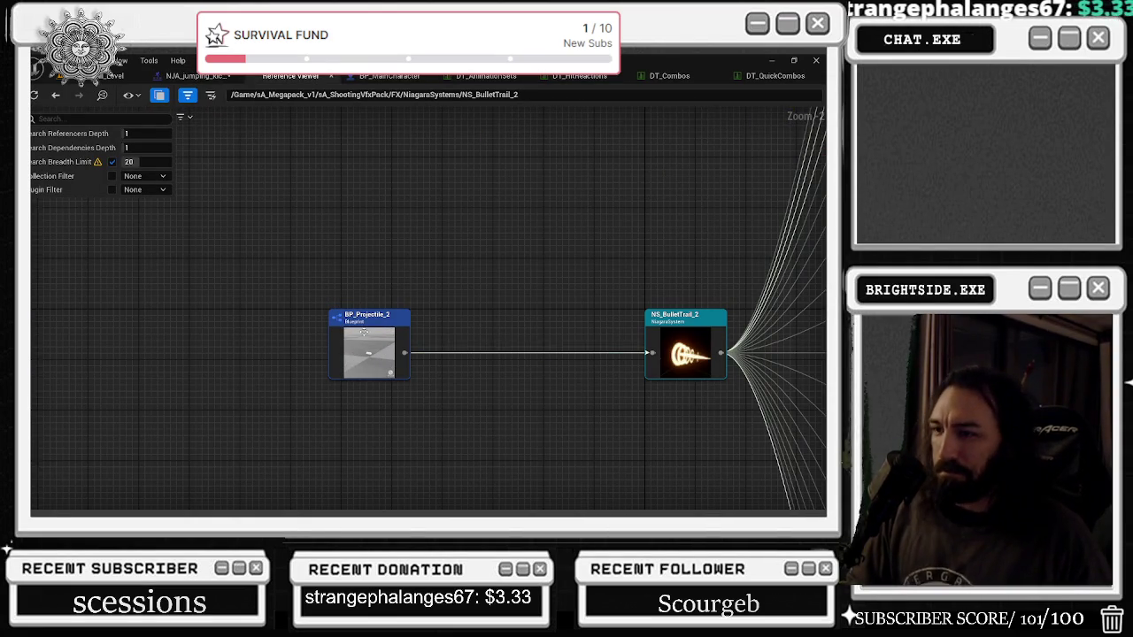
right_click(696, 319)
mouse_move(726, 257)
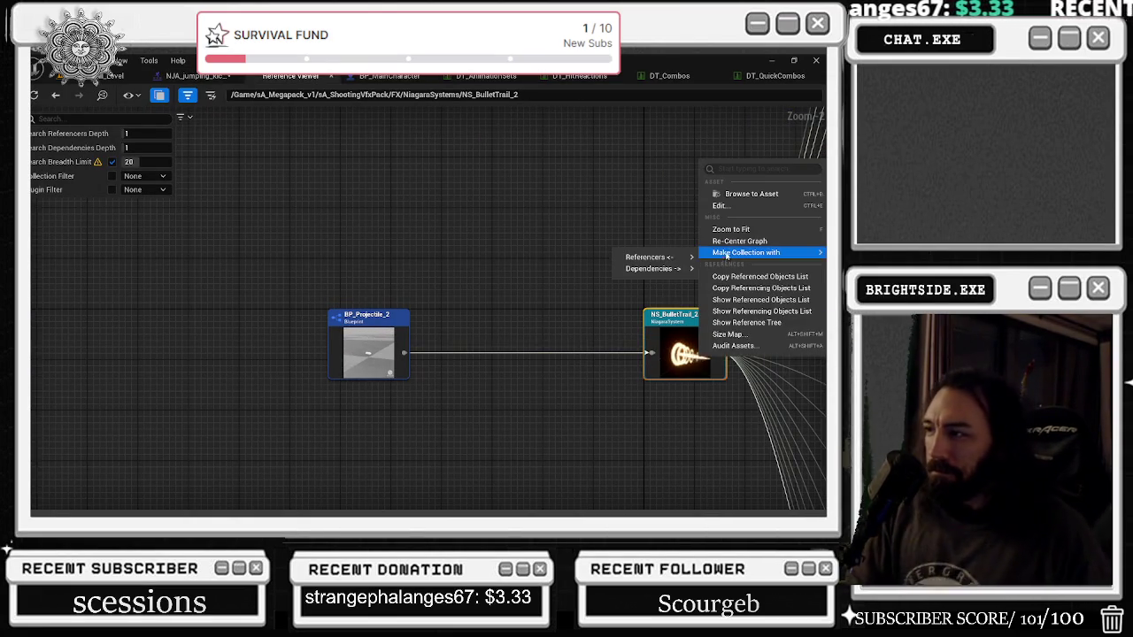
right_click(390, 327)
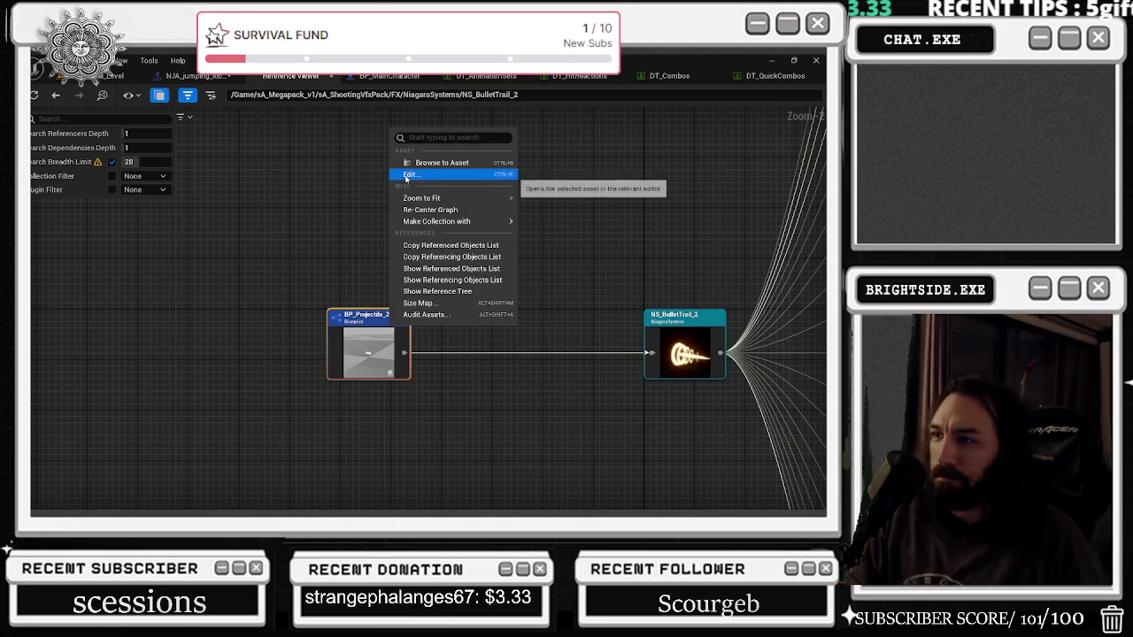
left_click(430, 210)
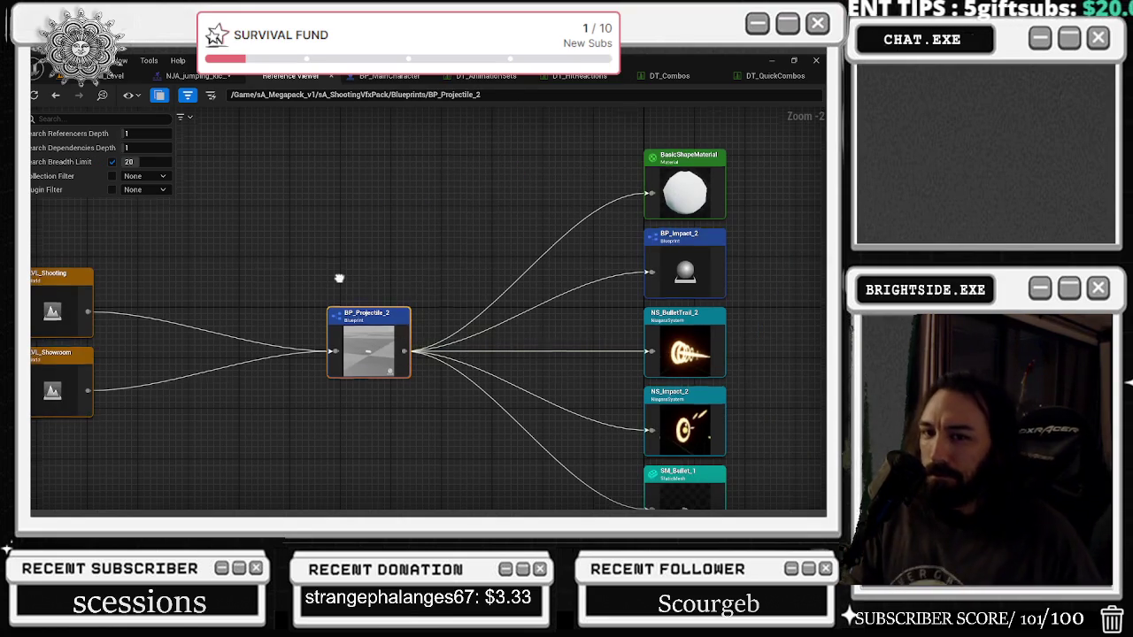
Step: Return to NS_BulletTrail_2's reference graph and open it in the Niagara editor
left_click(55, 96)
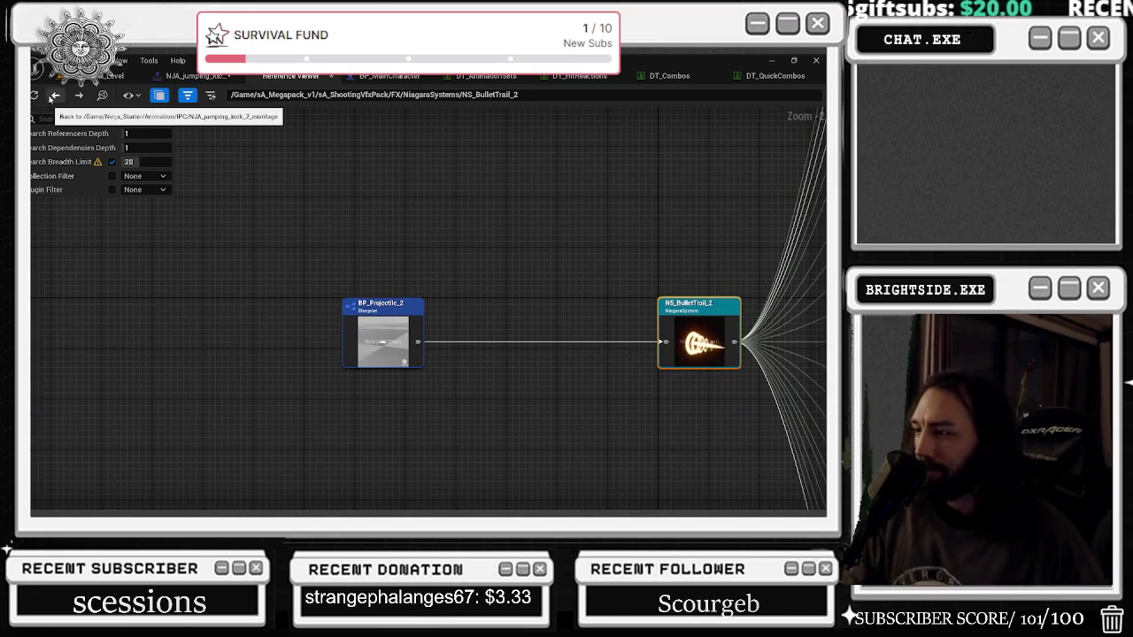
right_click(696, 350)
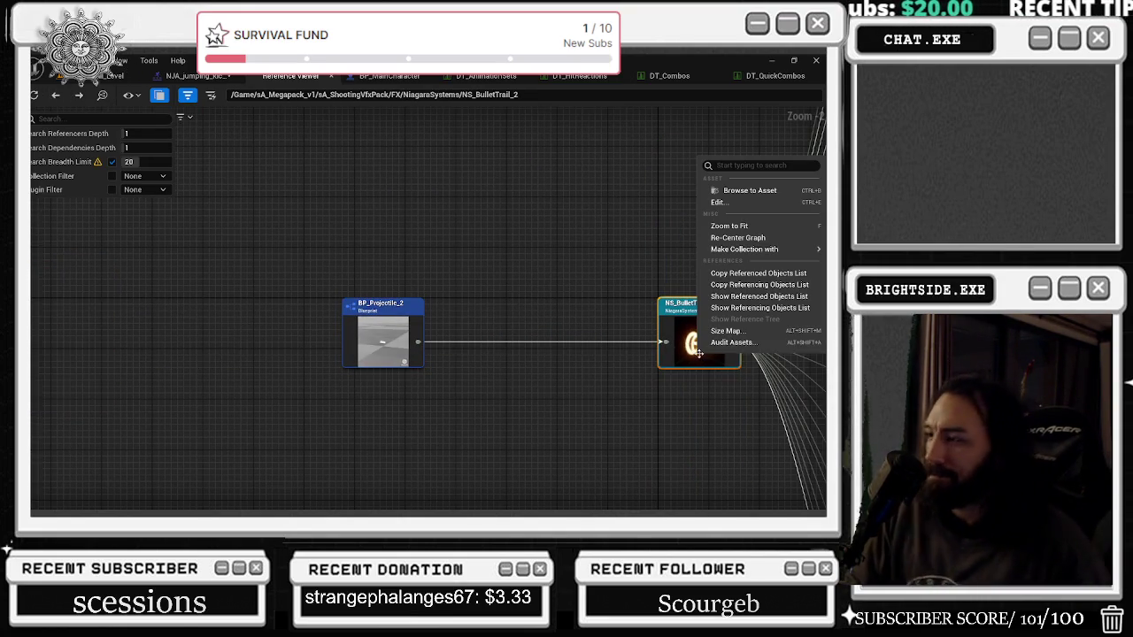
left_click(741, 203)
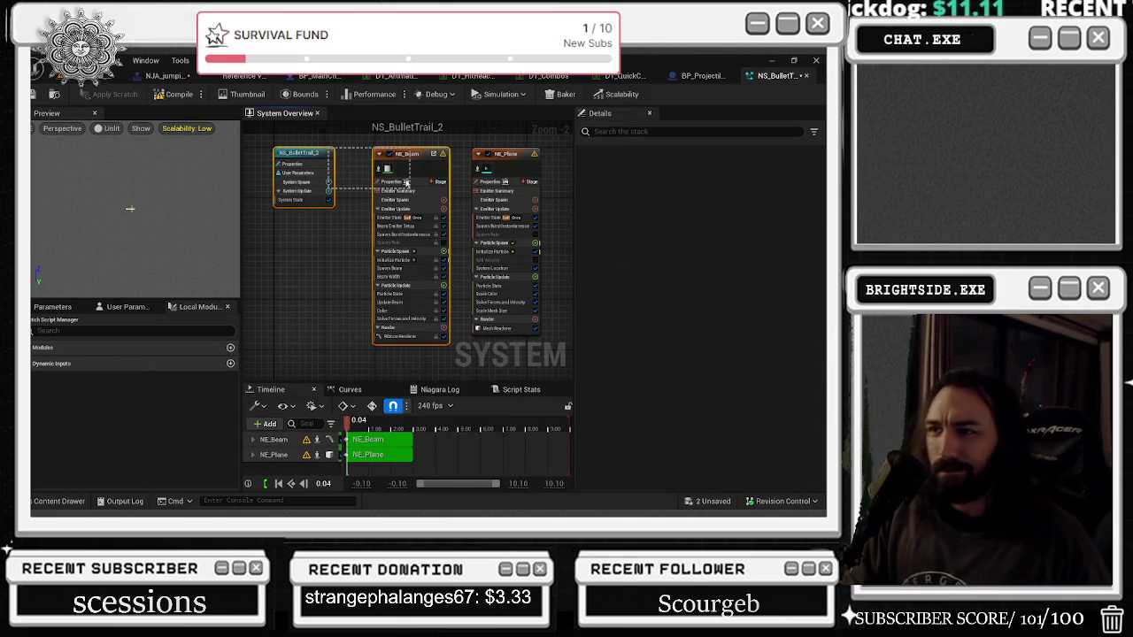
Step: Inspect NE_Plane, the system node, then NE_Beam's life cycle and Beam Emitter Setup
left_click(500, 156)
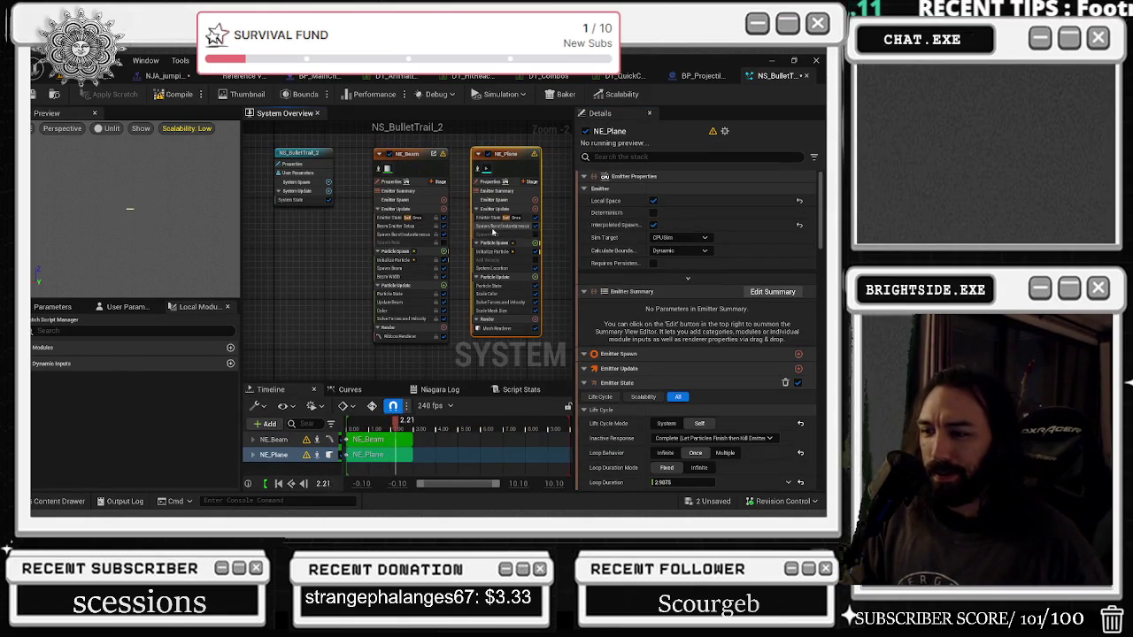
left_click(299, 153)
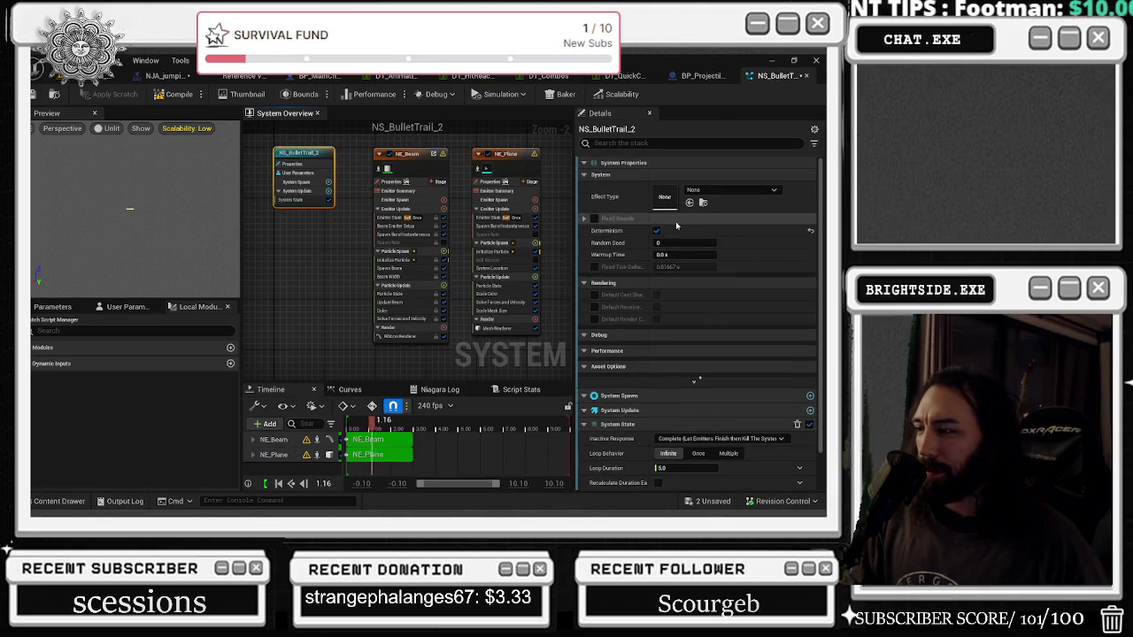
scroll(678, 231, "down", 1)
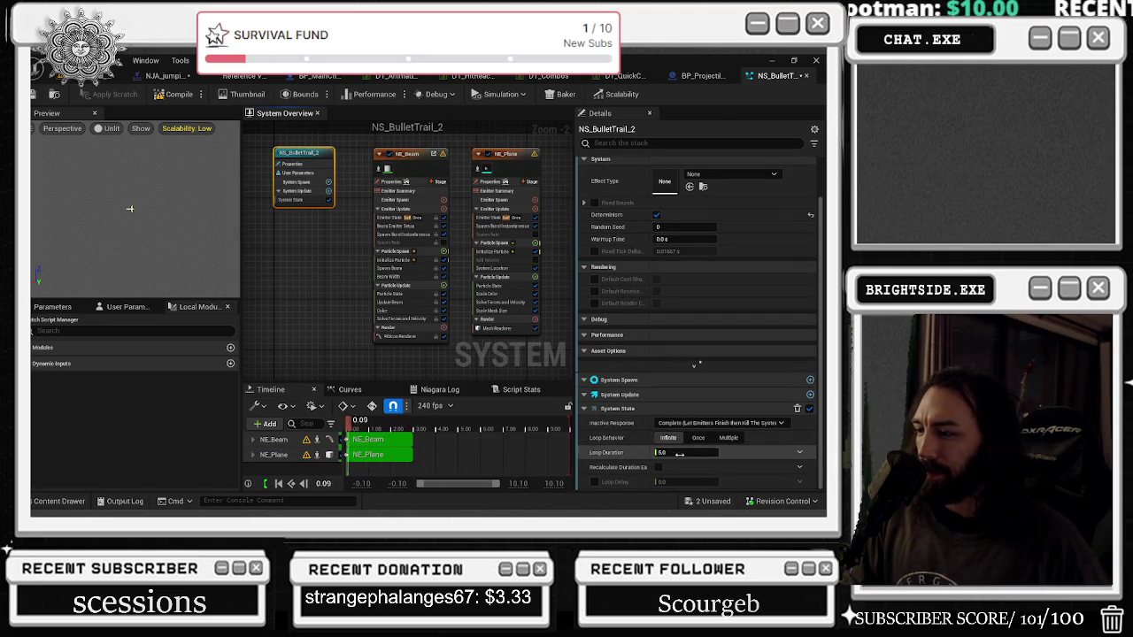
left_click(380, 177)
scroll(771, 452, "down", 3)
scroll(765, 447, "down", 3)
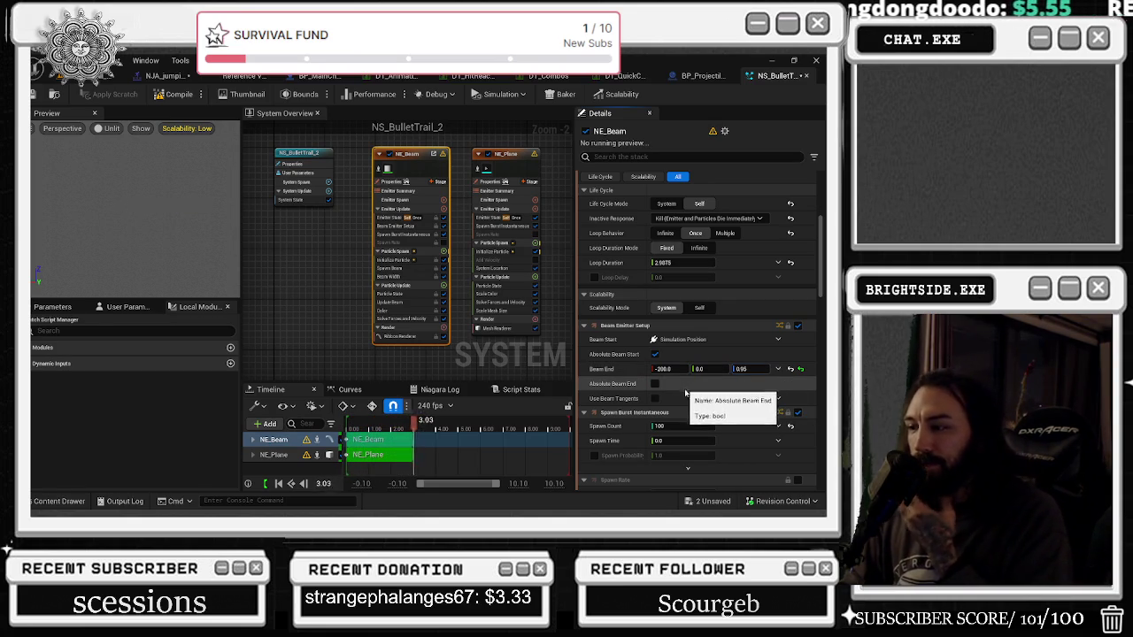
Step: Set NE_Beam's Spawn Burst Instantaneous count to 10 and move on to the NE_Plane emitter
left_click(682, 426)
type("1")
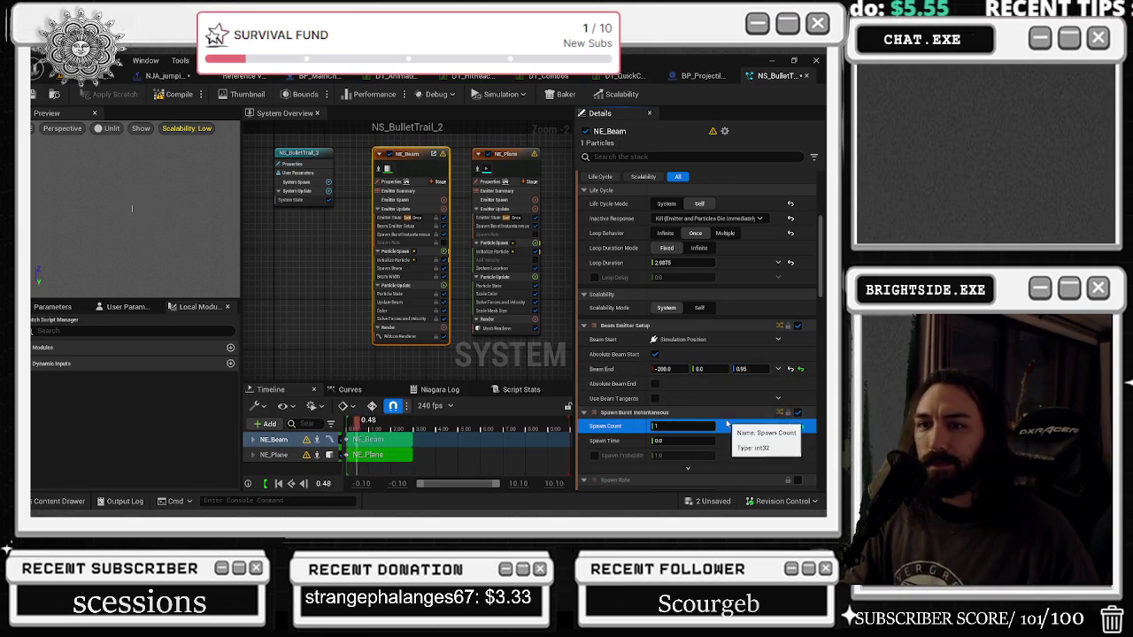
key("Return")
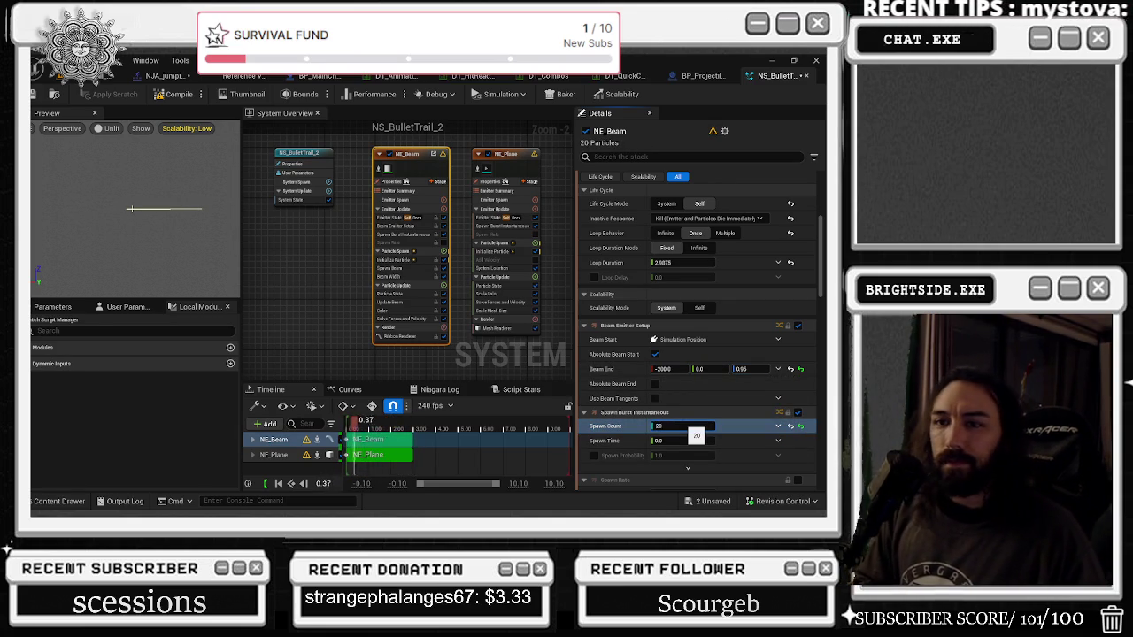
key("Return")
left_click(708, 426)
key("Return")
scroll(727, 434, "down", 5)
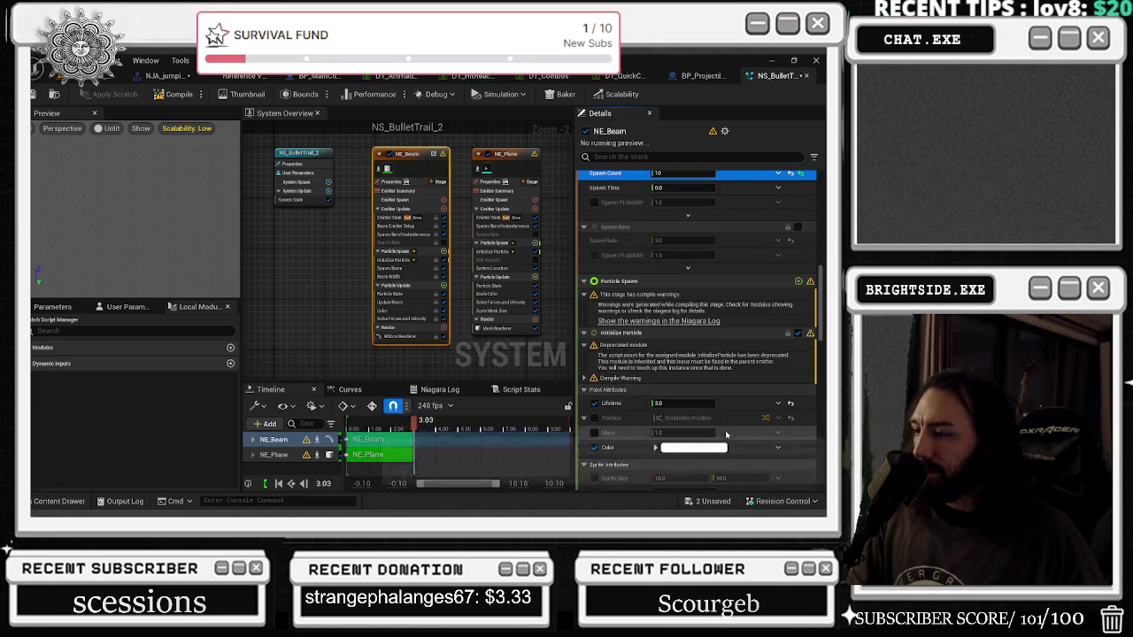
scroll(727, 425, "down", 5)
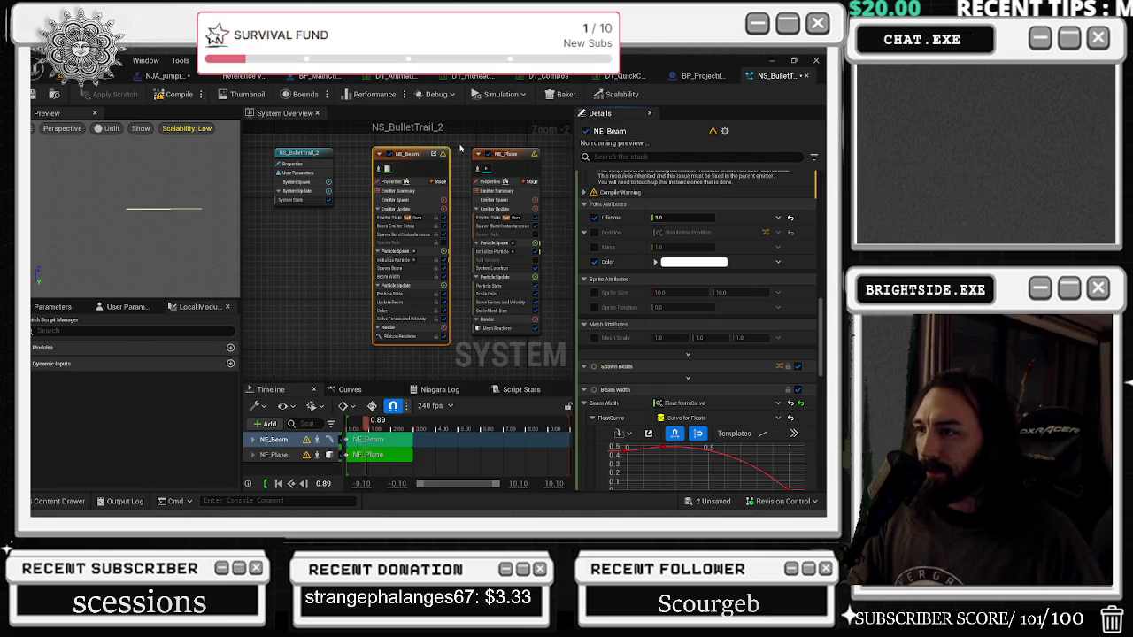
left_click(500, 155)
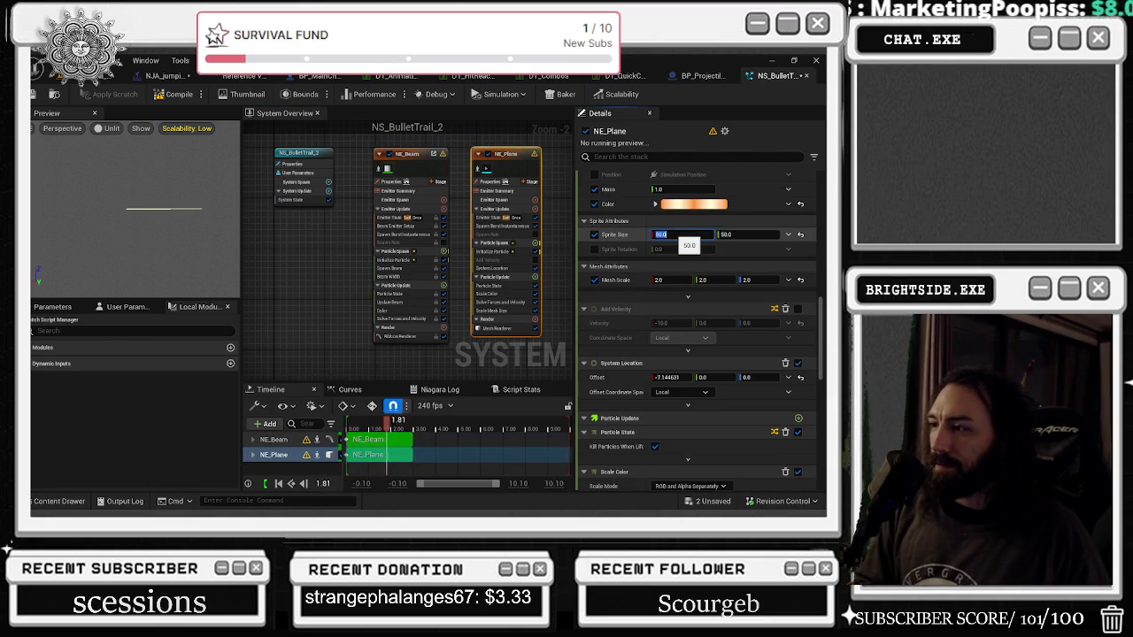
type("200")
Step: Enlarge the NE_Plane sprite size and set the ring Mesh Scale Y to 20
key("Return")
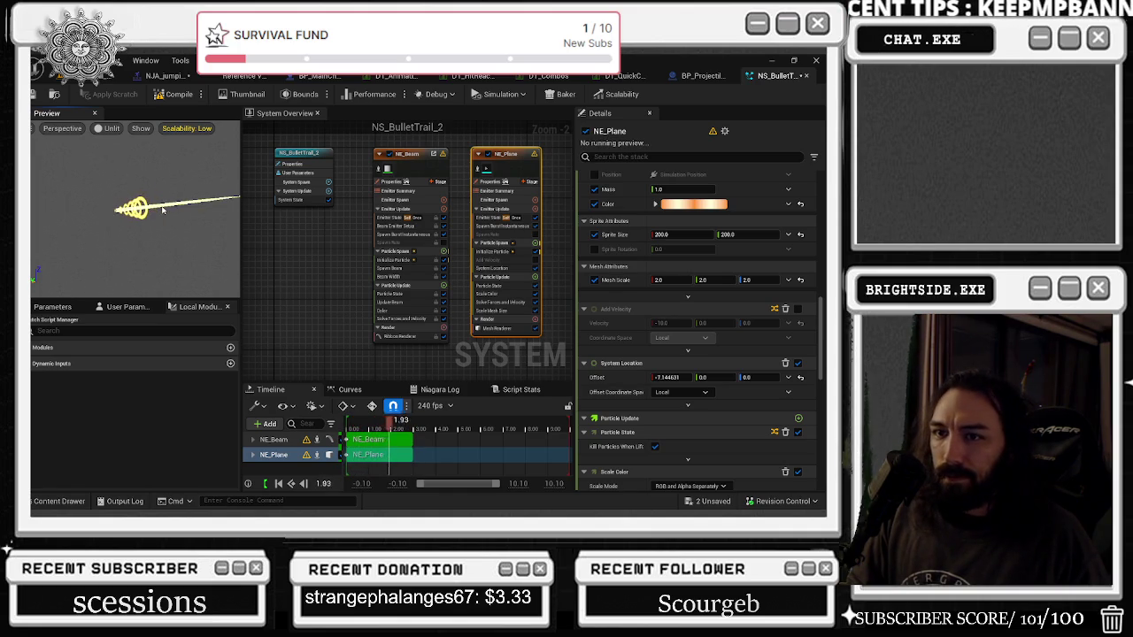
left_click_drag(472, 139, 495, 167)
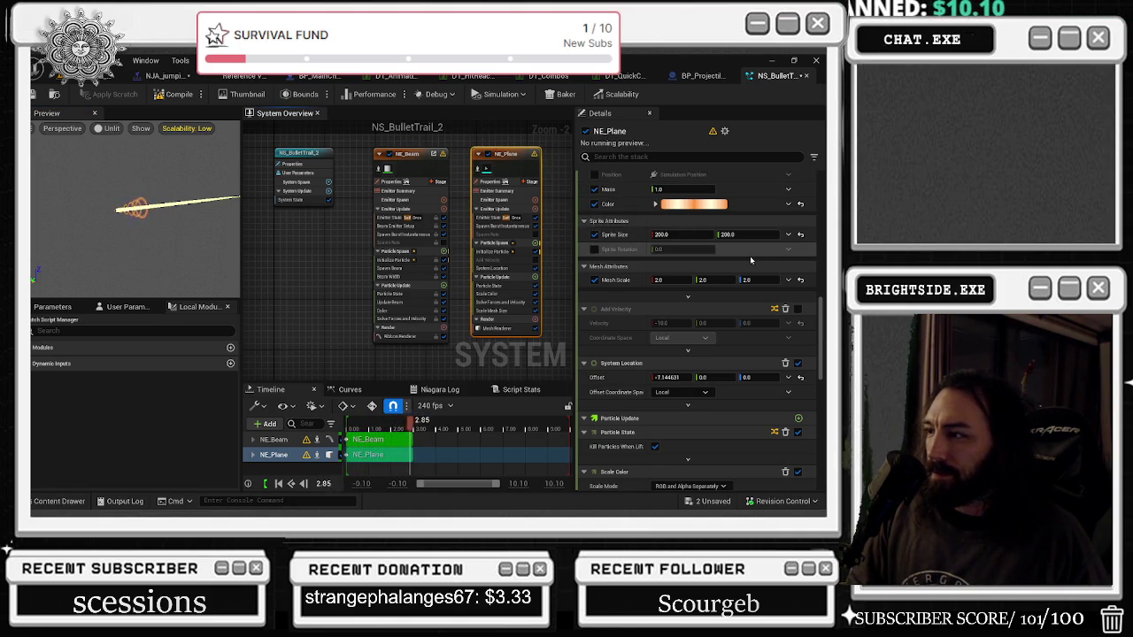
left_click_drag(680, 234, 680, 234)
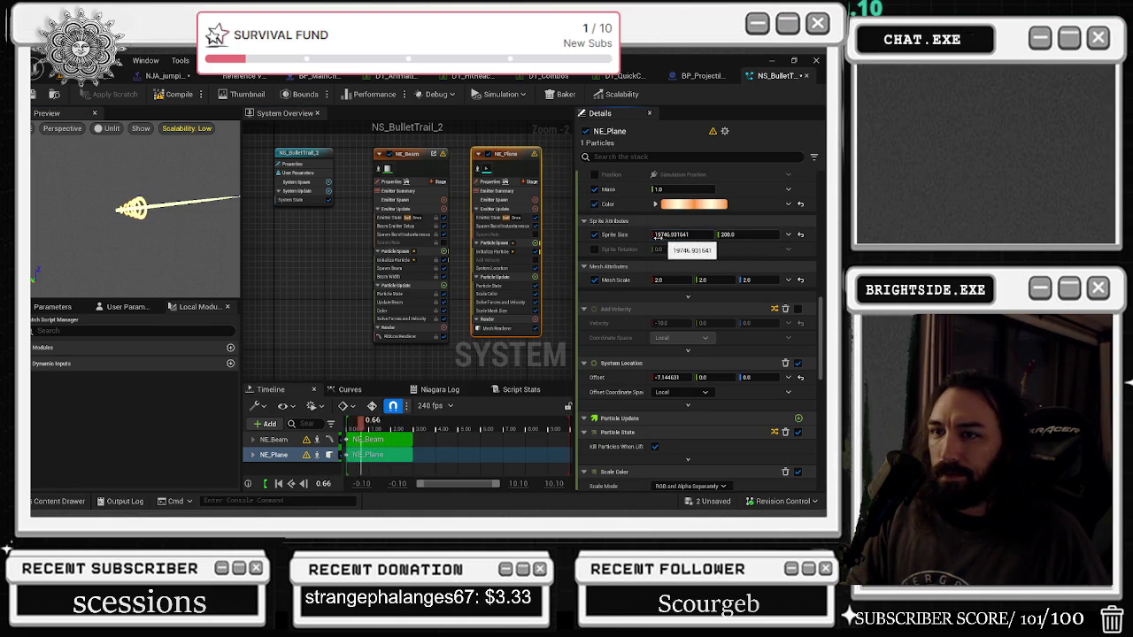
left_click_drag(659, 280, 662, 279)
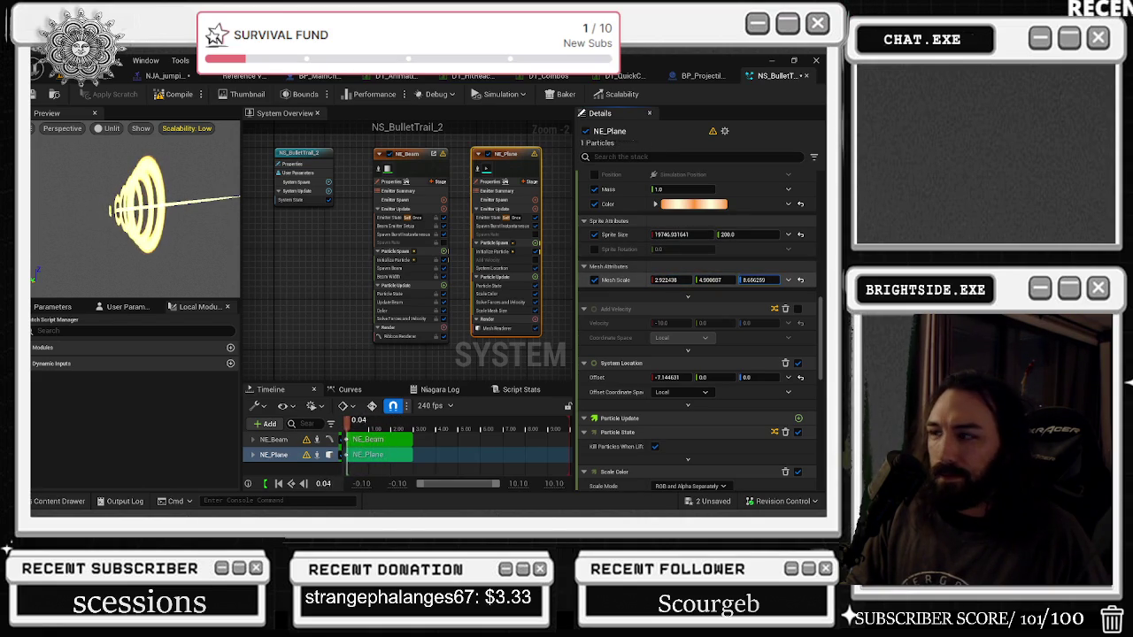
left_click_drag(708, 279, 715, 280)
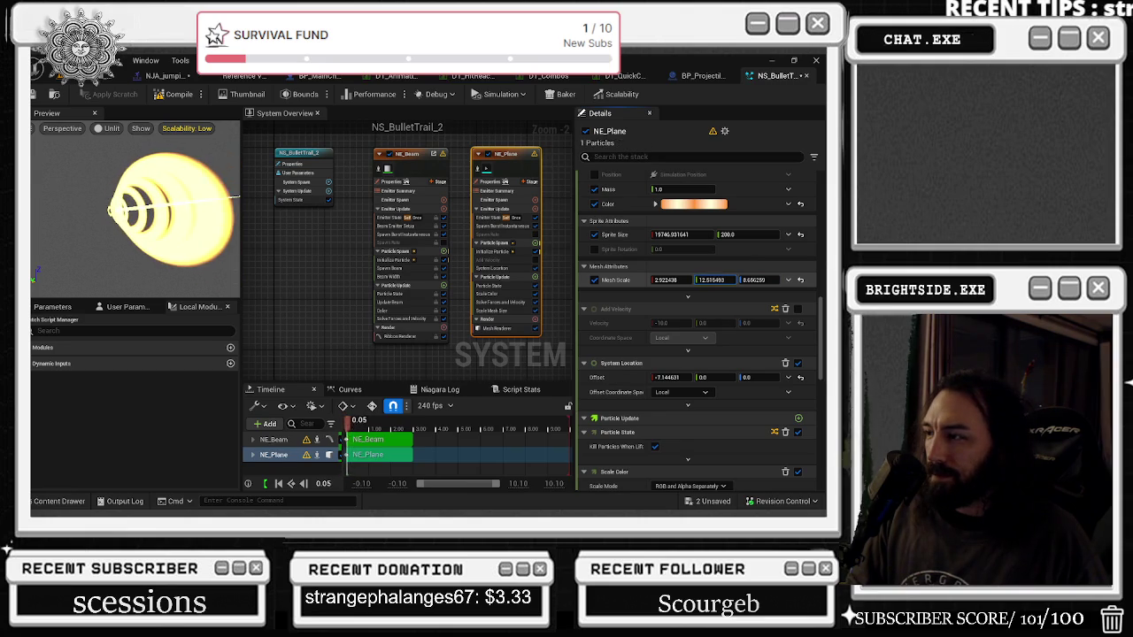
left_click(733, 280)
type("20")
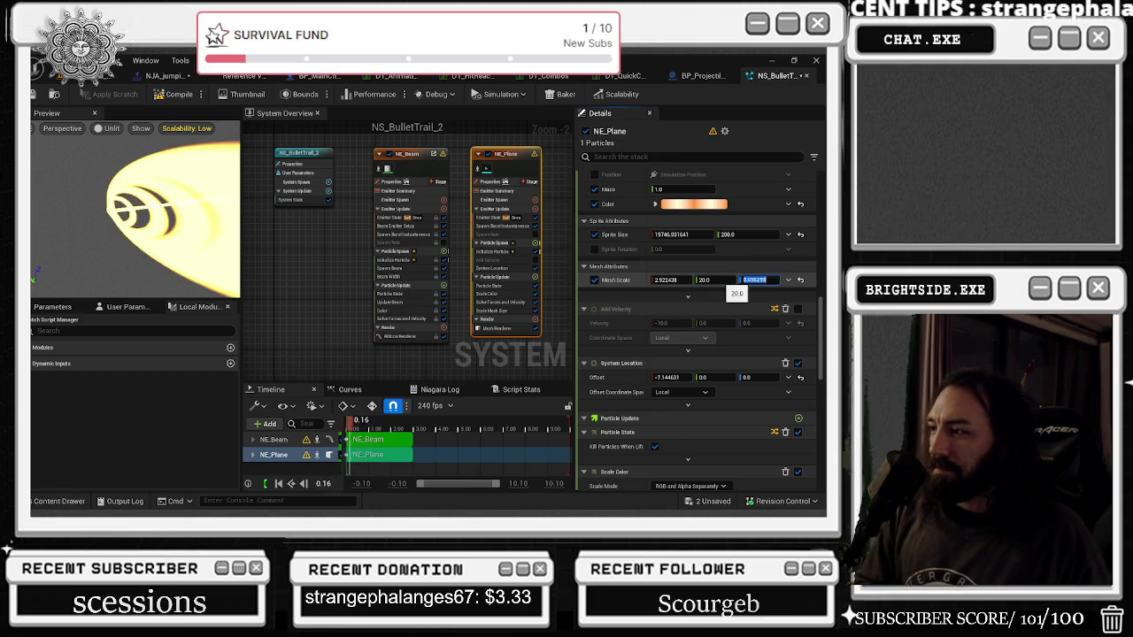
key("Tab")
Step: Raise the ring Mesh Scale X to about 20.4 and save the Niagara system
left_click_drag(177, 212, 212, 212)
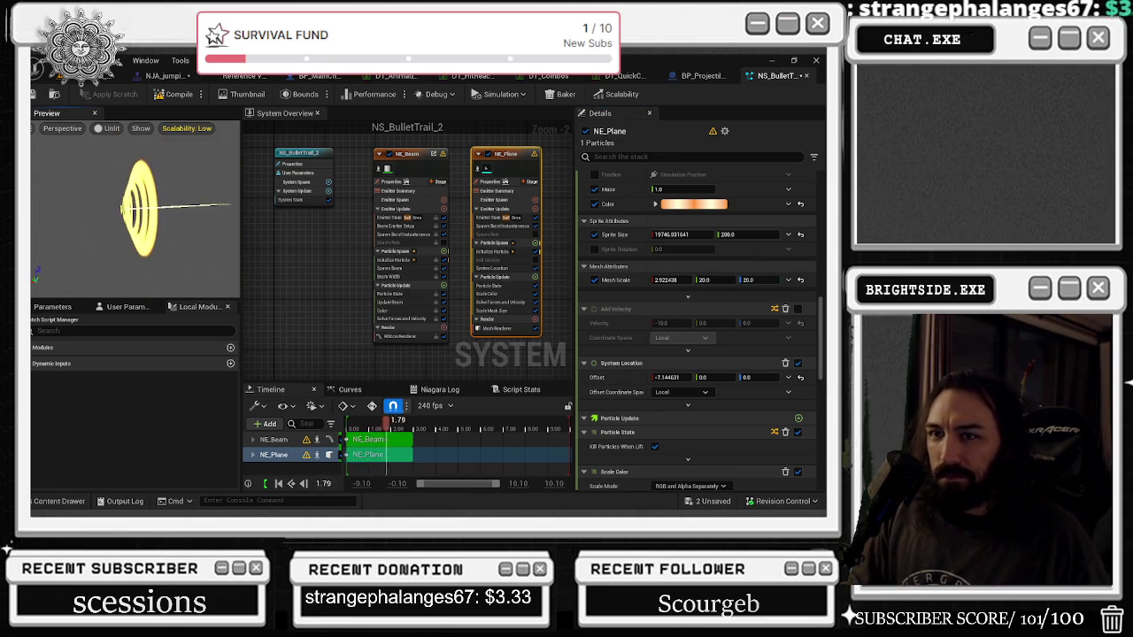
left_click_drag(665, 280, 683, 280)
left_click(665, 280)
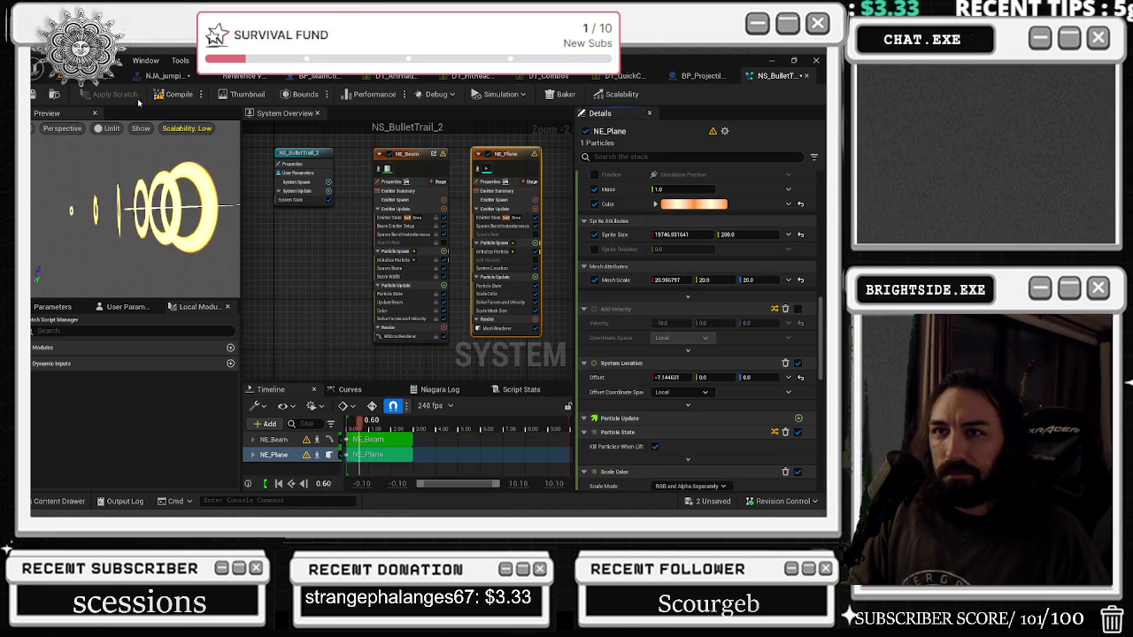
left_click(39, 95)
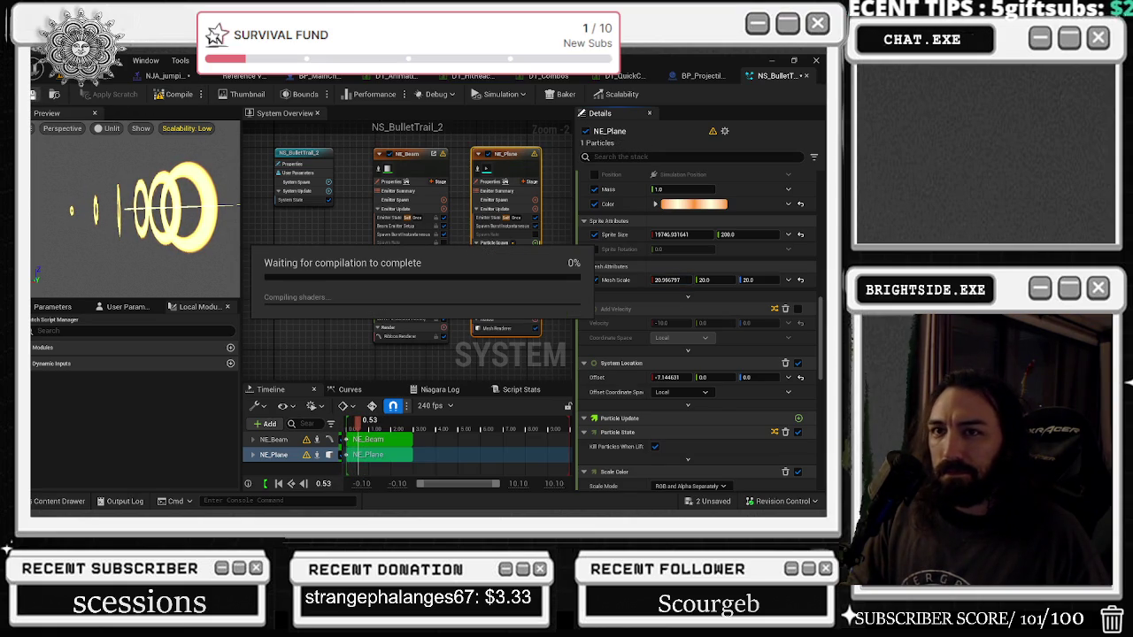
Step: Return to the NJA_jumping_kick_3_montage editor once shaders finish compiling
left_click(162, 76)
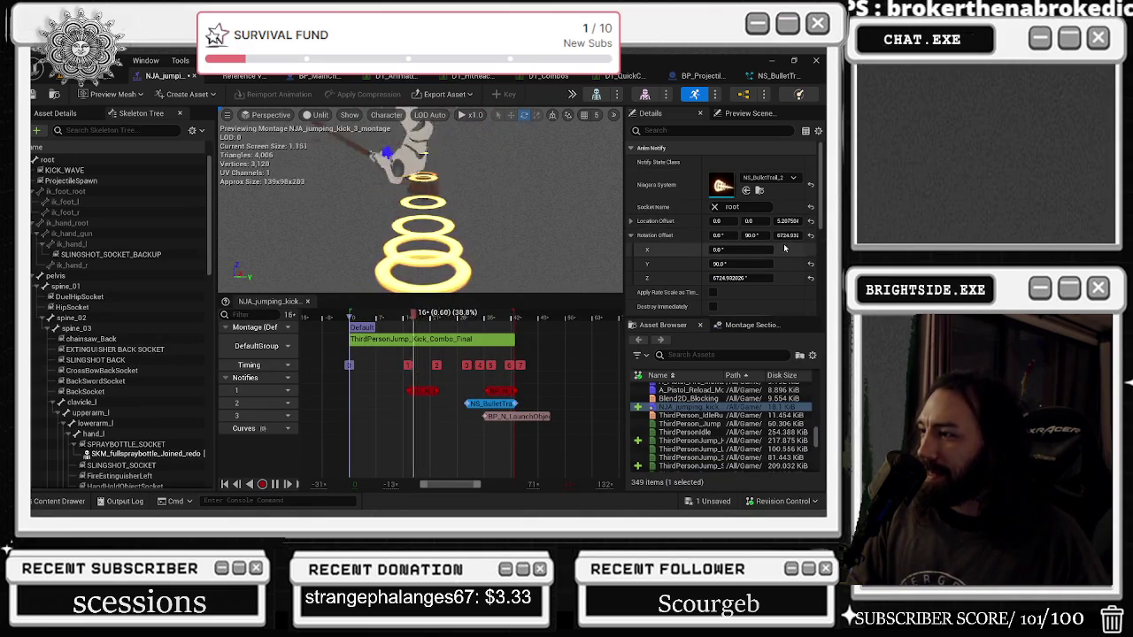
Step: Reset the trail notify's Rotation Offset Z to 0 and retune its Location Offset Z
left_click(810, 277)
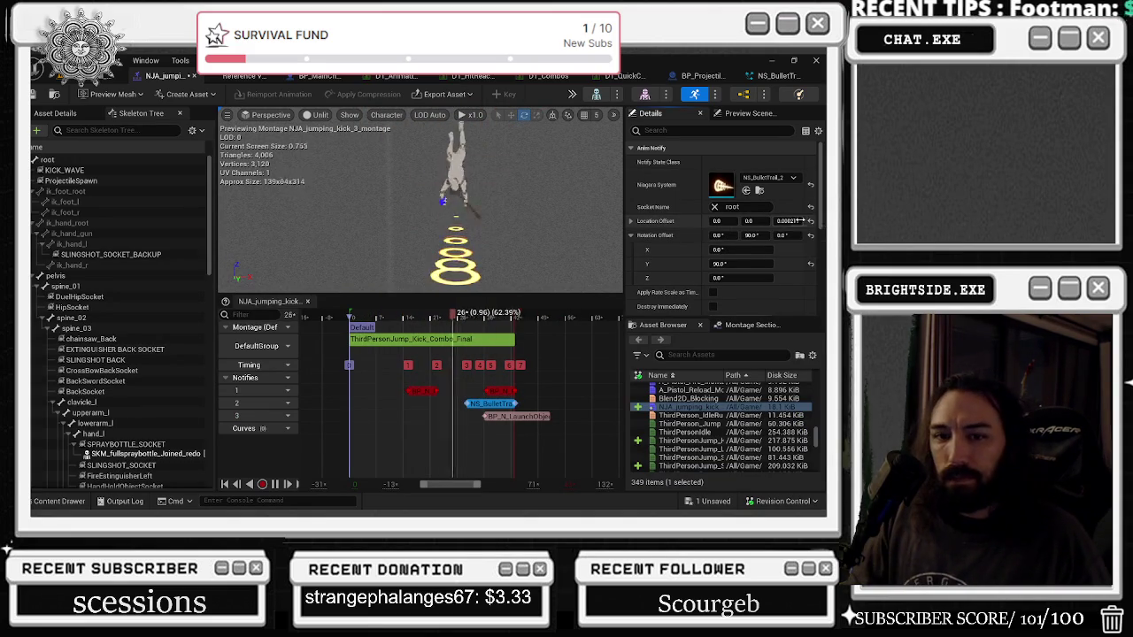
left_click_drag(799, 220, 781, 221)
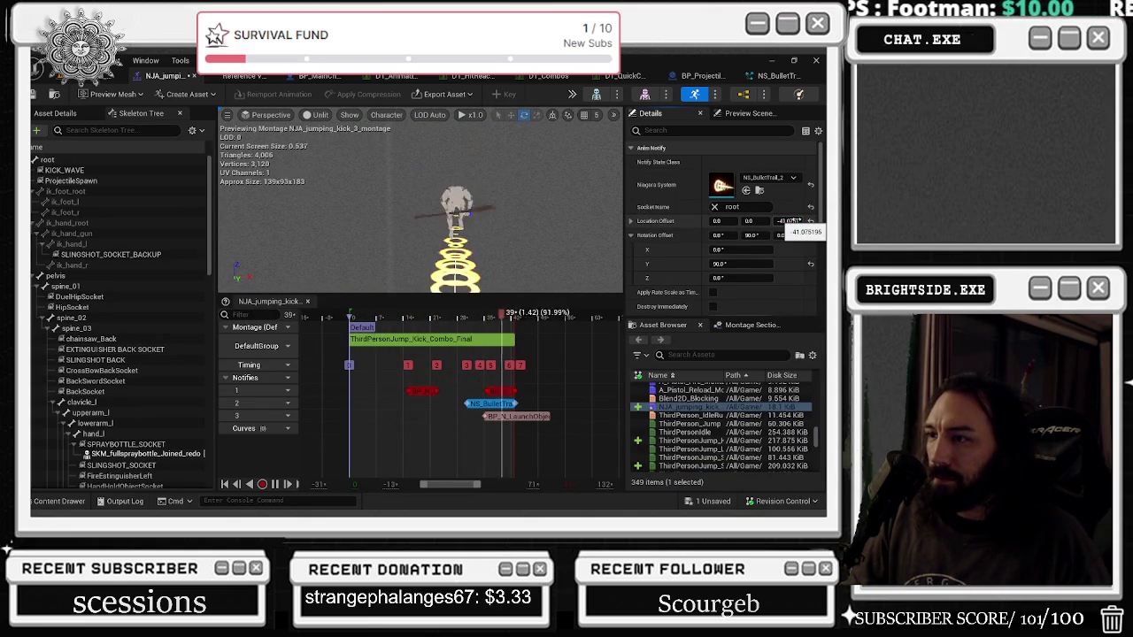
left_click_drag(796, 221, 811, 222)
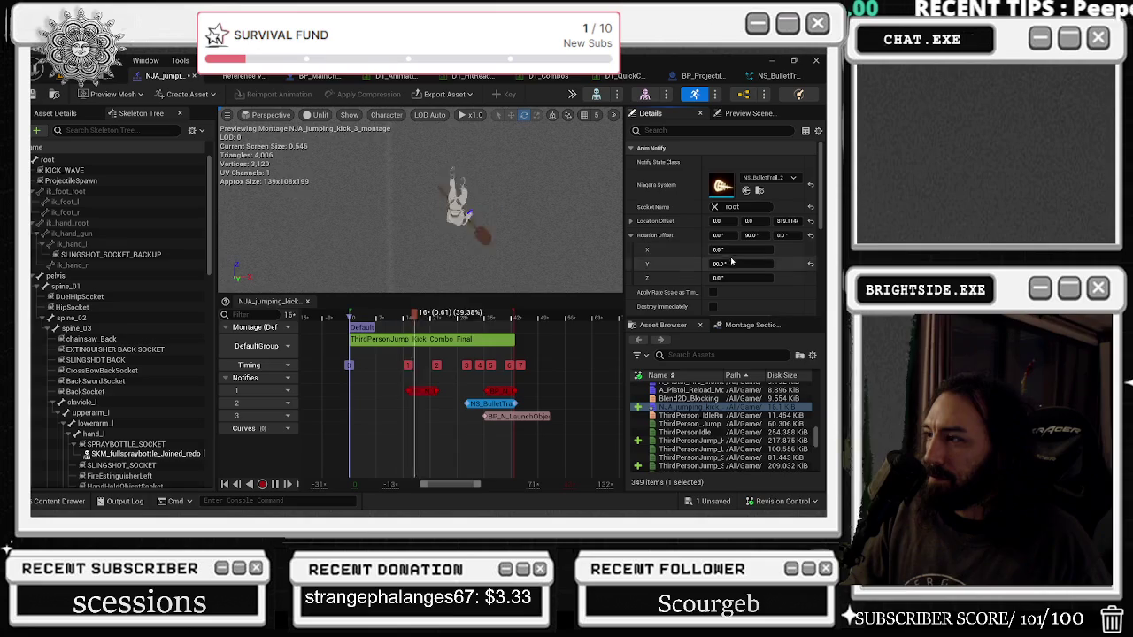
key("Return")
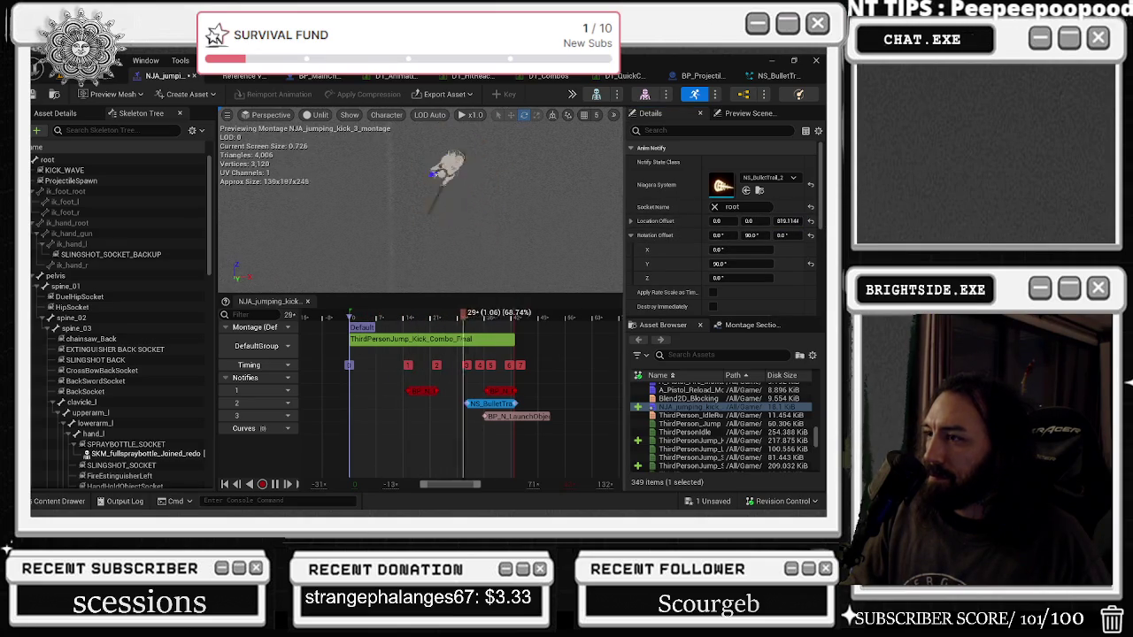
key("ctrl+z")
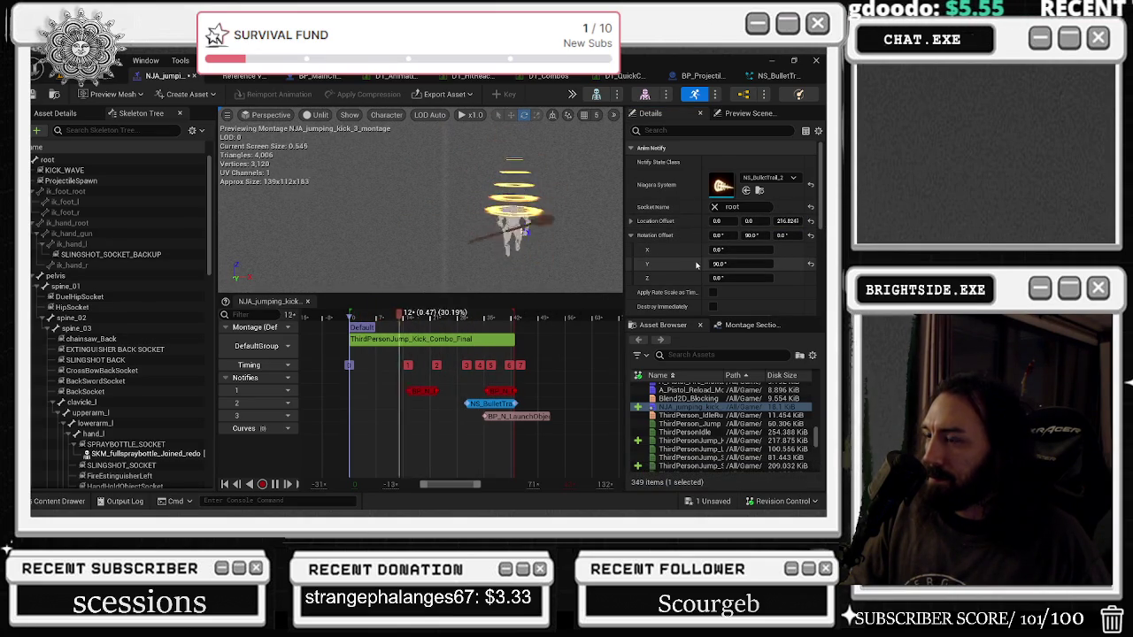
left_click(788, 220)
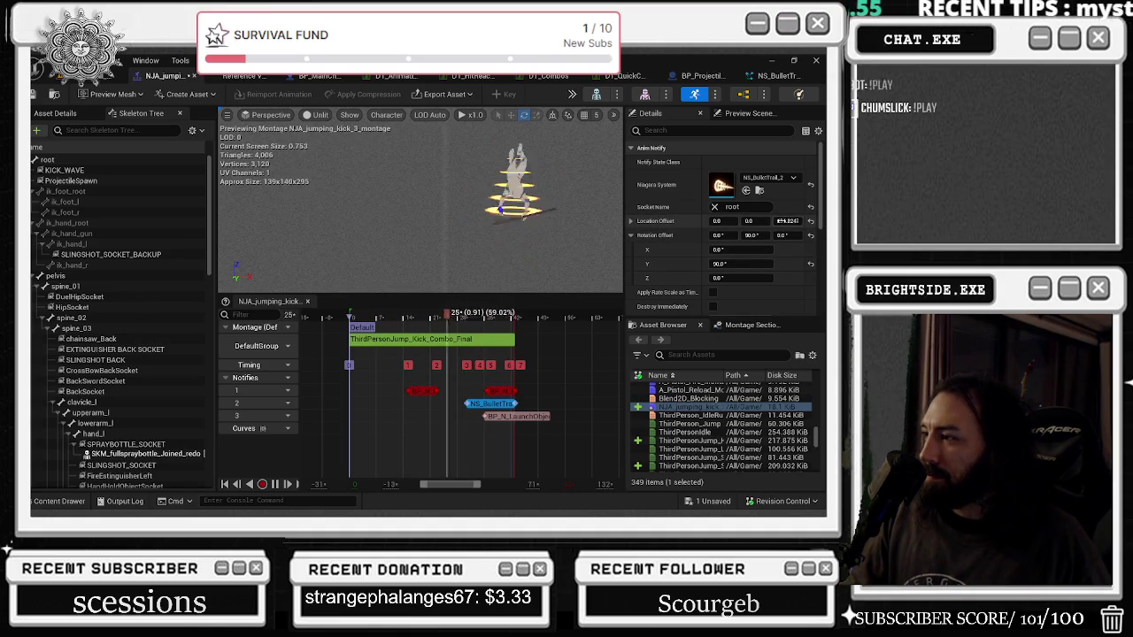
type("165")
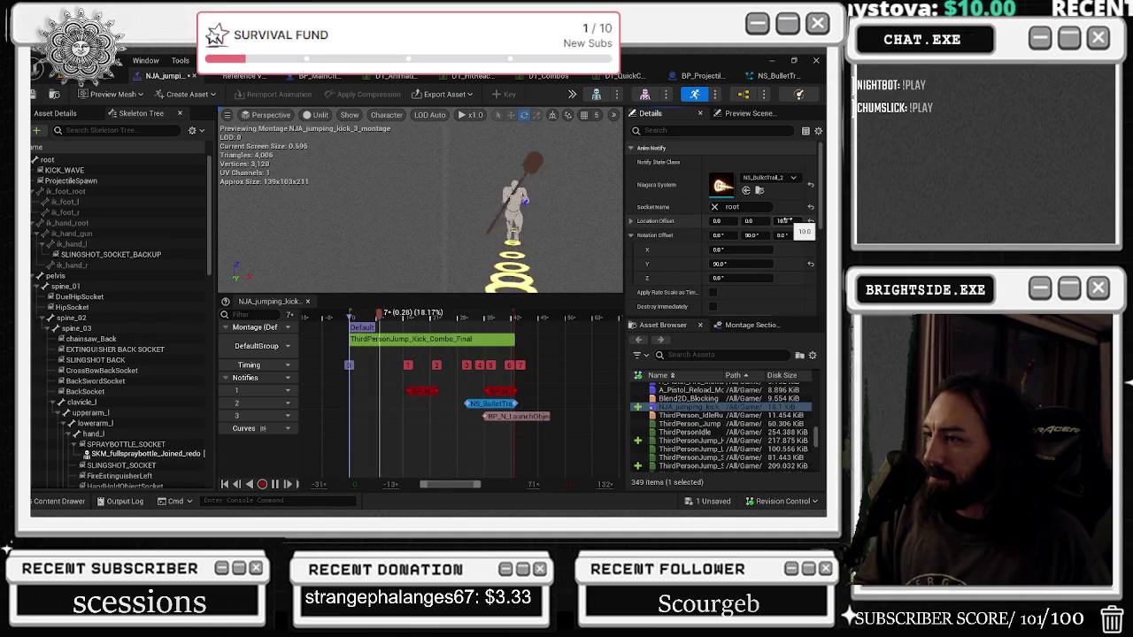
key("Return")
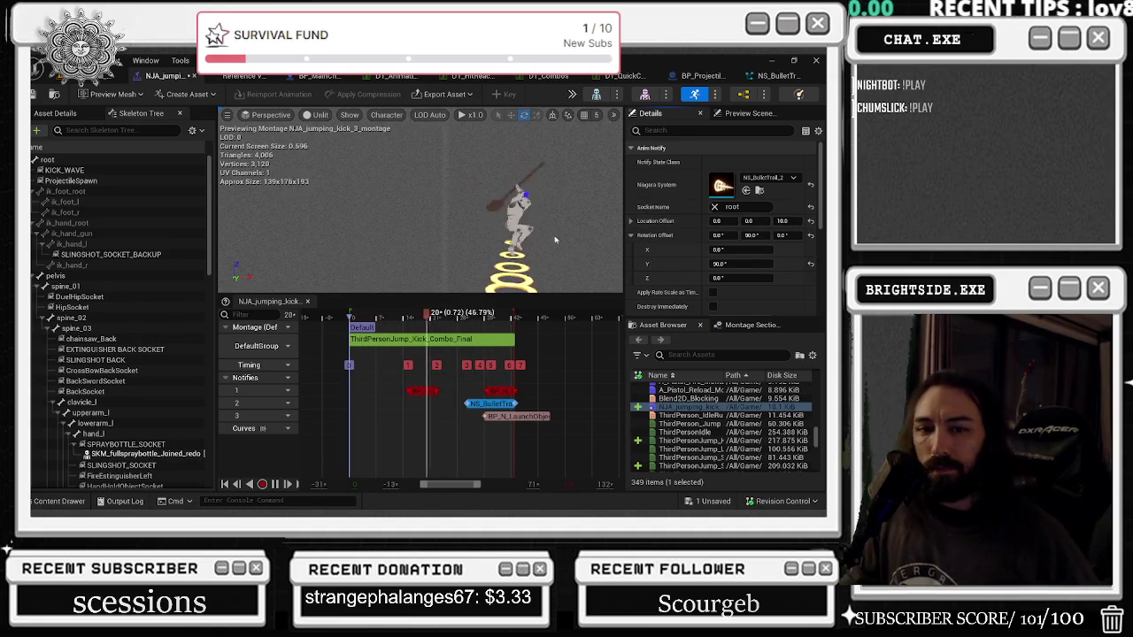
Step: Save the montage and start a Play In Editor test of the level
left_click(709, 503)
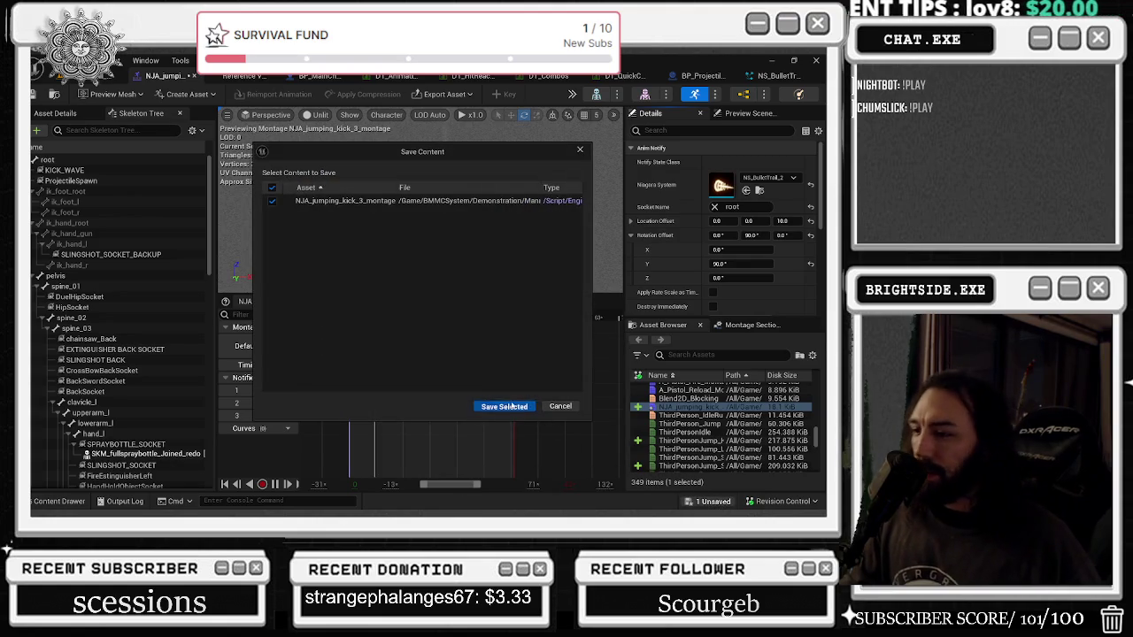
left_click(504, 406)
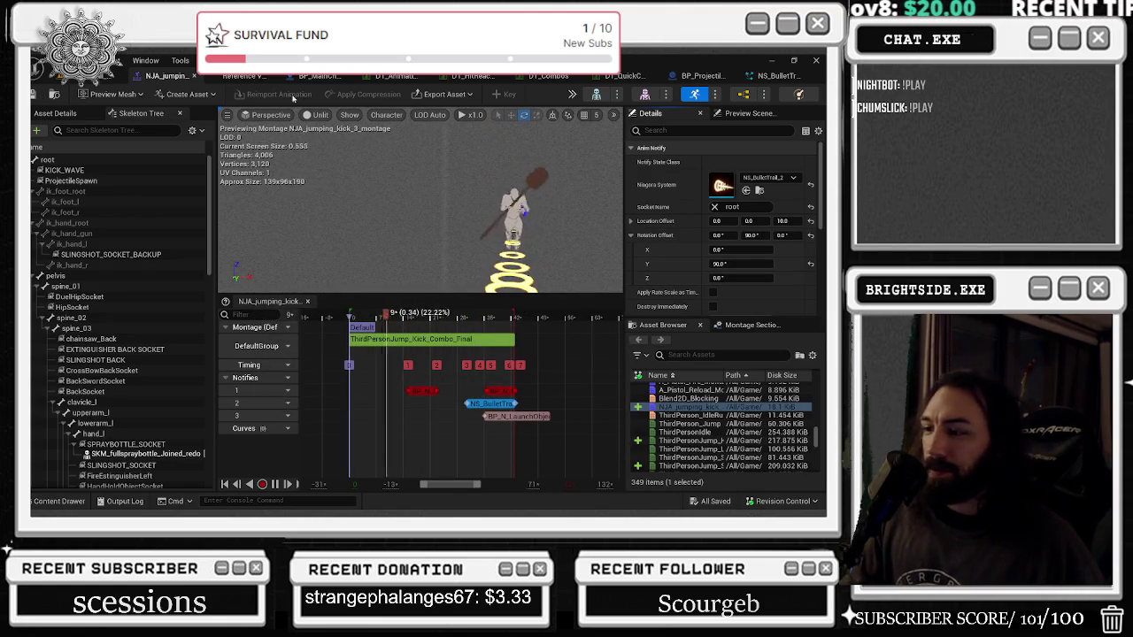
key("ctrl+Tab")
left_click(278, 98)
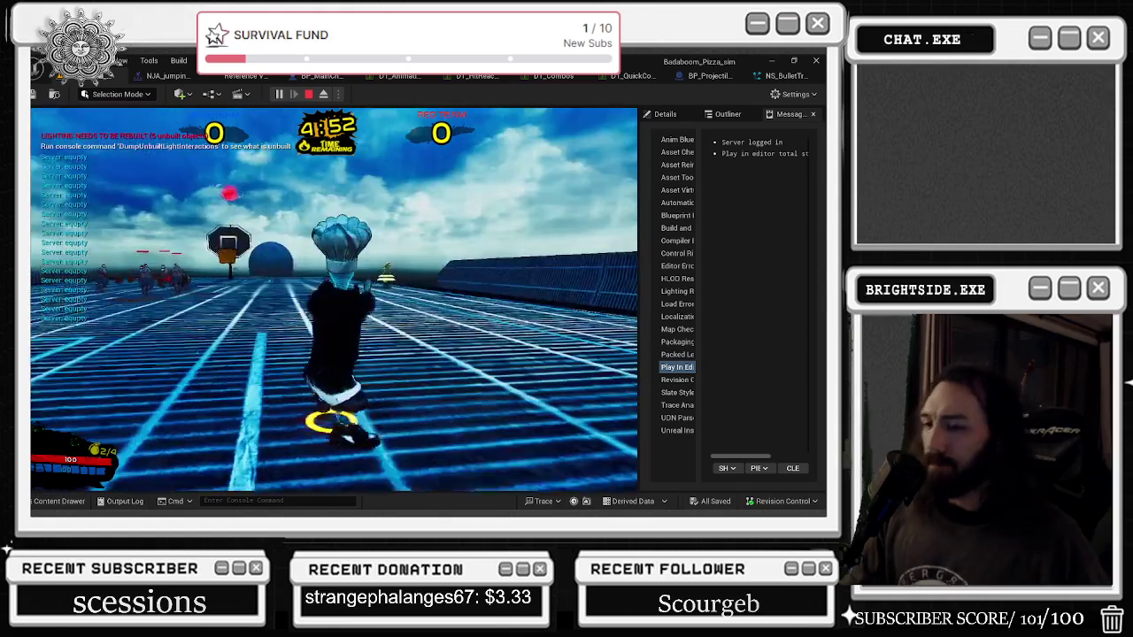
Step: Stop Play In Editor and bring the NS_BulletTrail_2 Niagara system back into view
key("Escape")
left_click(783, 75)
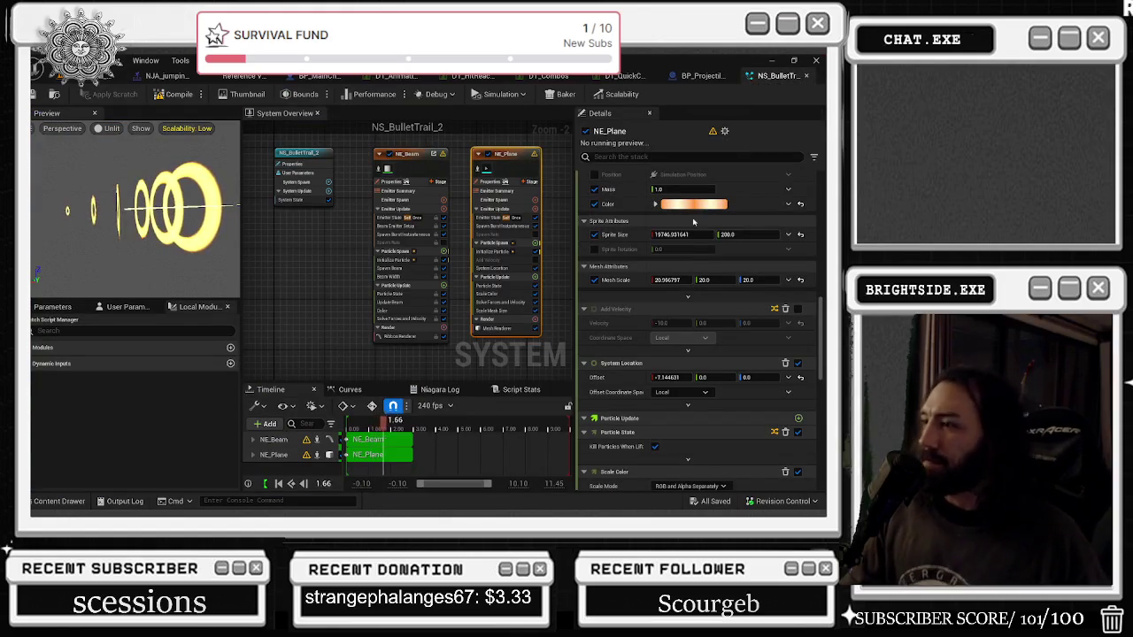
Step: Set the NS_BulletTrail_2 System State Loop Duration to 1.0
left_click(300, 153)
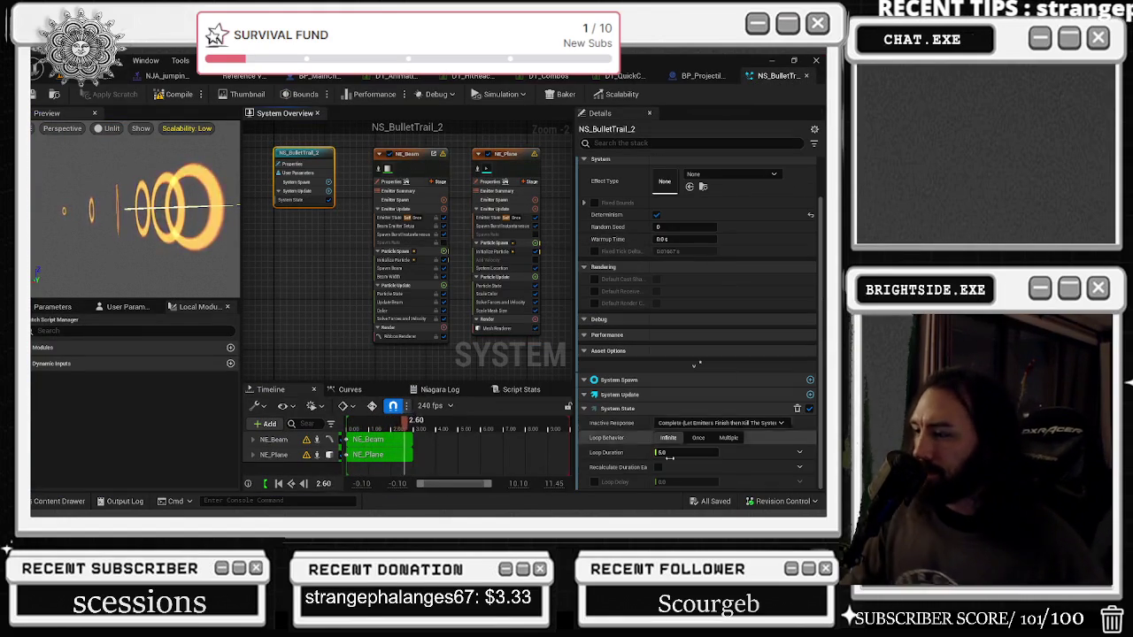
left_click(666, 456)
type("1")
key("Return")
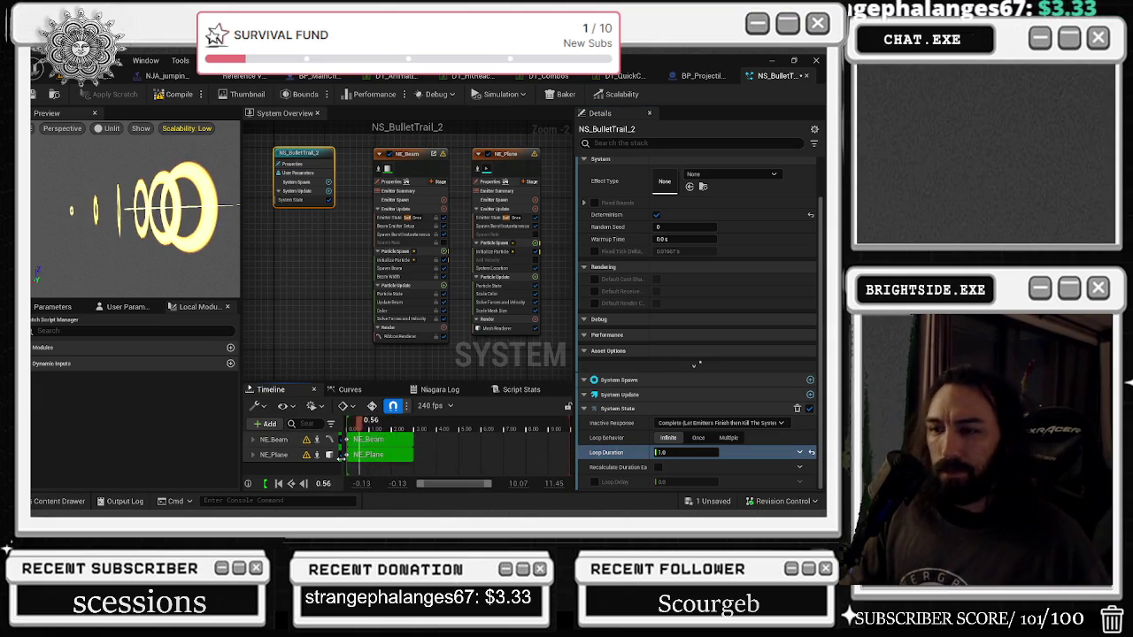
Step: Set both NE_Beam and NE_Plane emitters' Loop Duration to 1.0, then return to the level editor
key("ctrl+a")
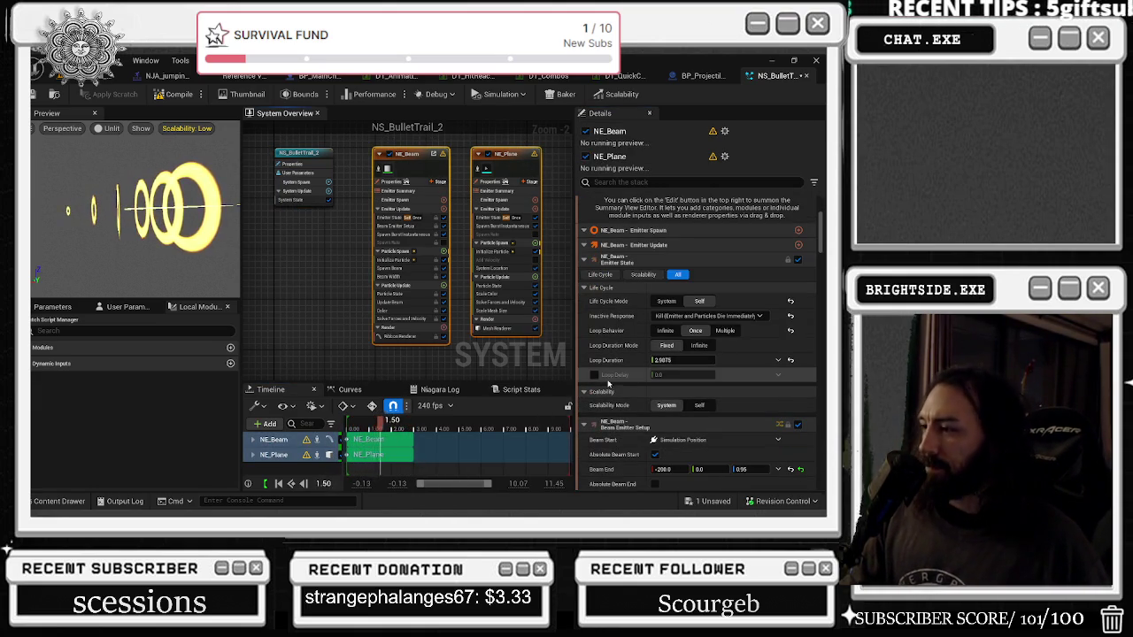
left_click(642, 362)
type("1")
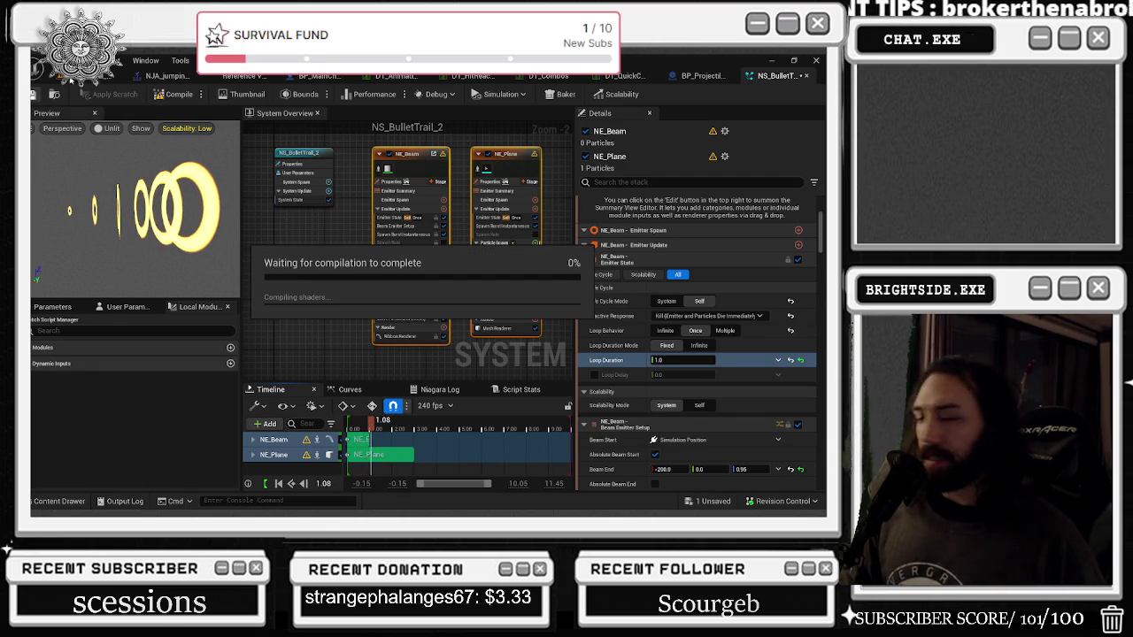
left_click(88, 76)
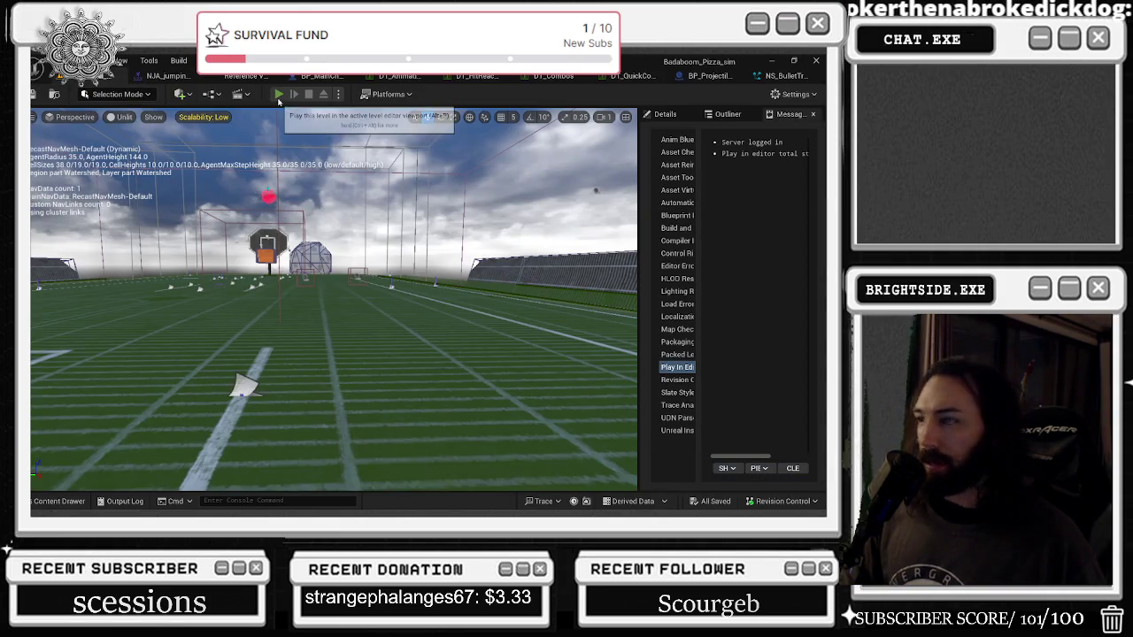
Step: Play-test the kick with the shortened trail, then bring up the DT_Combos data table
left_click(278, 96)
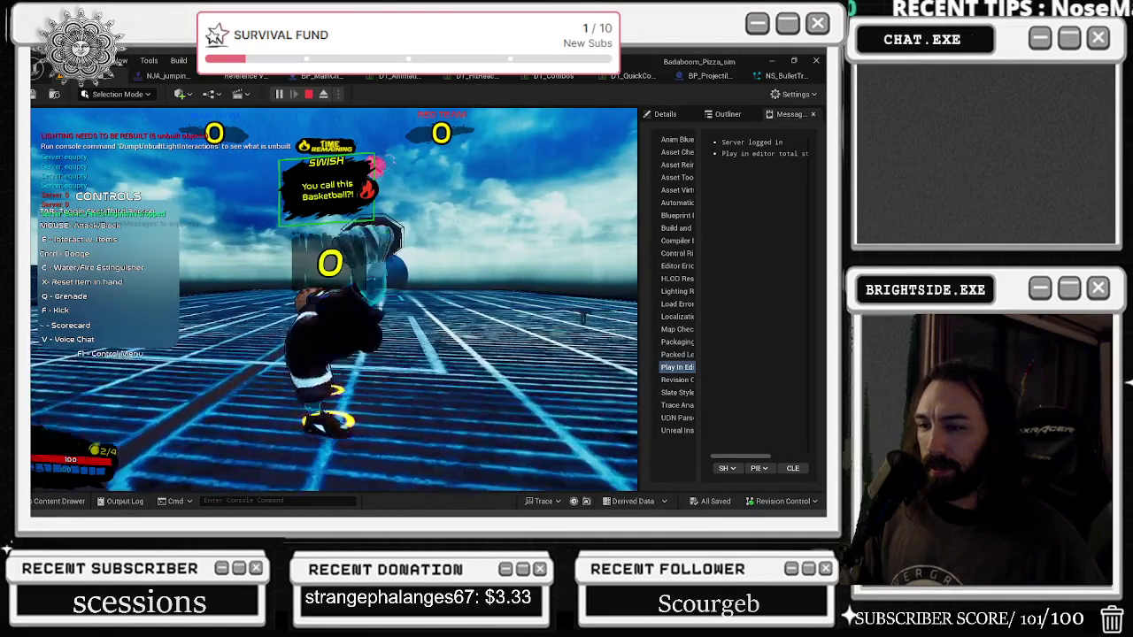
key("Escape")
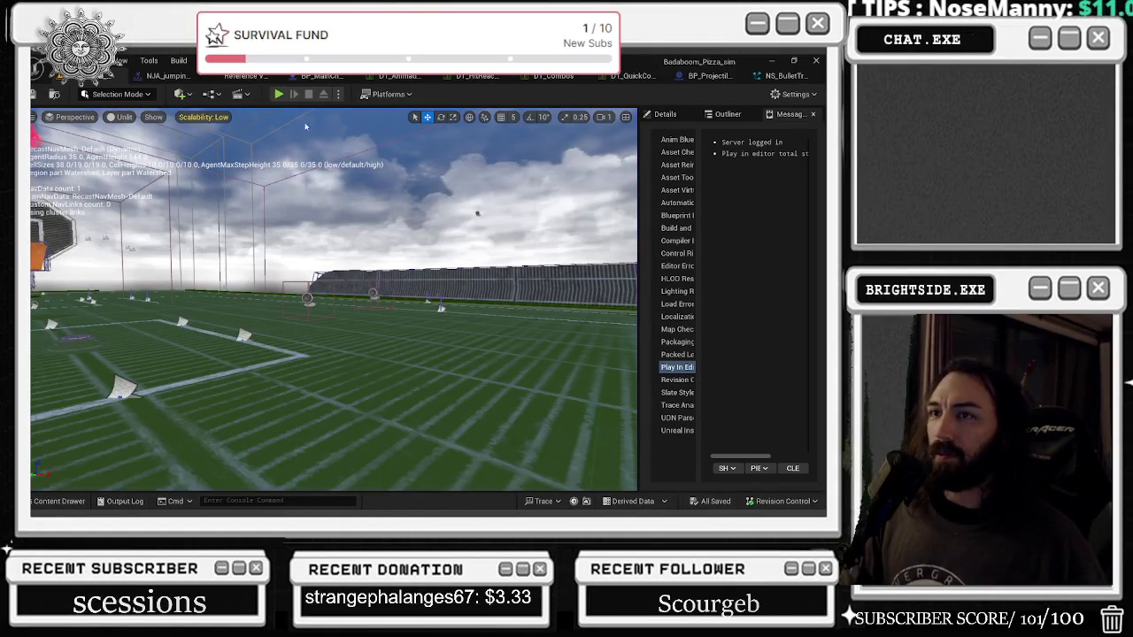
left_click(549, 78)
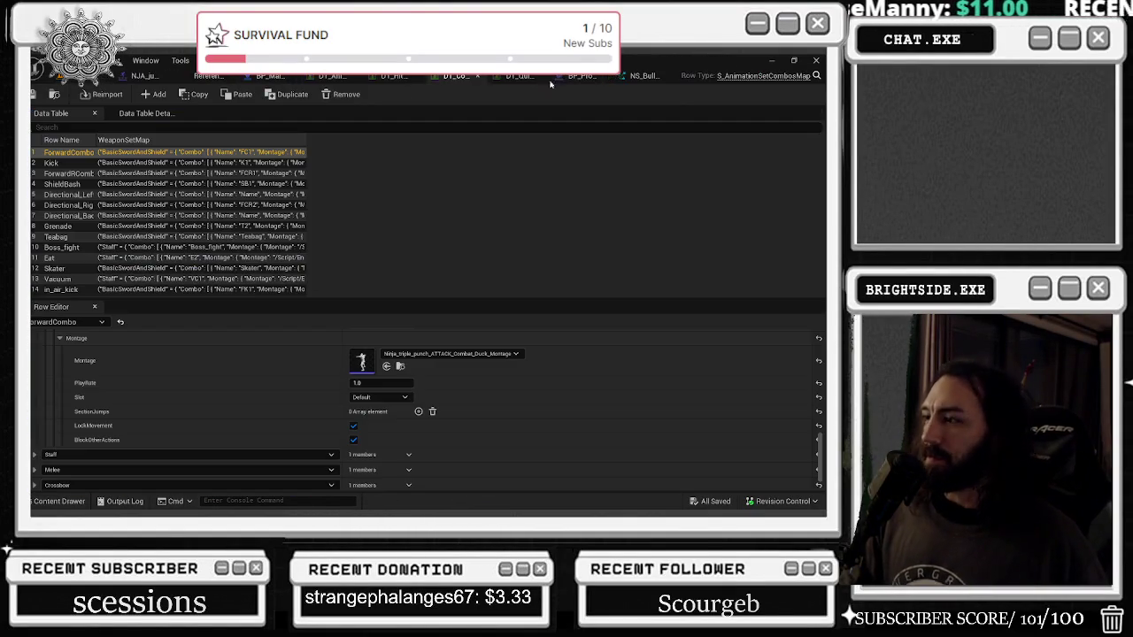
Step: Check that the Kick row uses the jumping kick montage, then launch another Play In Editor session
left_click(54, 162)
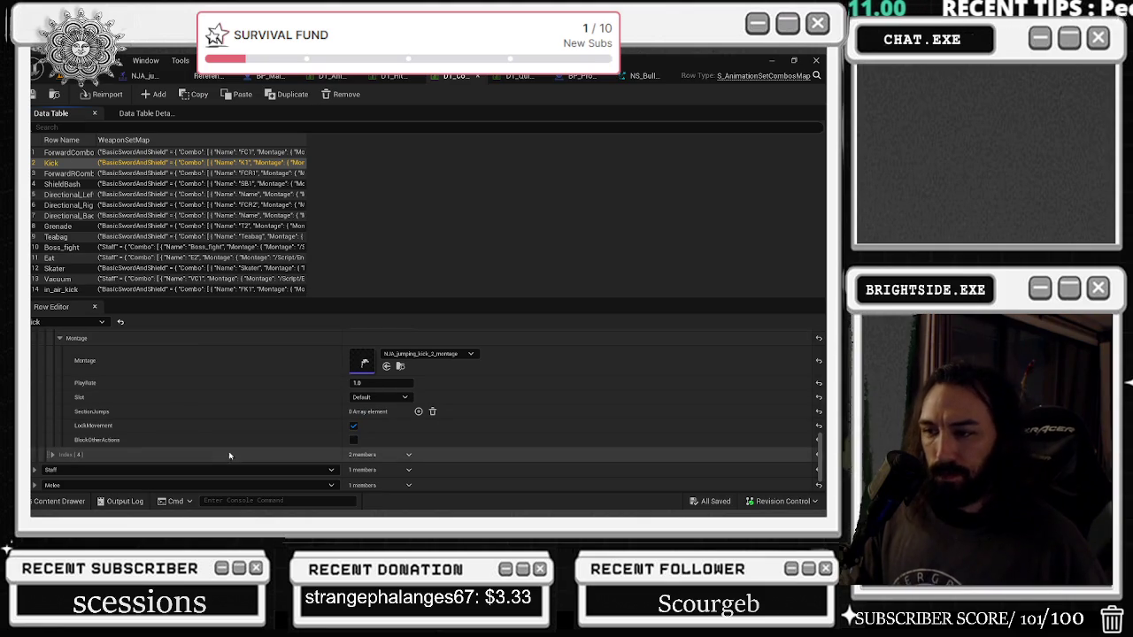
left_click(149, 77)
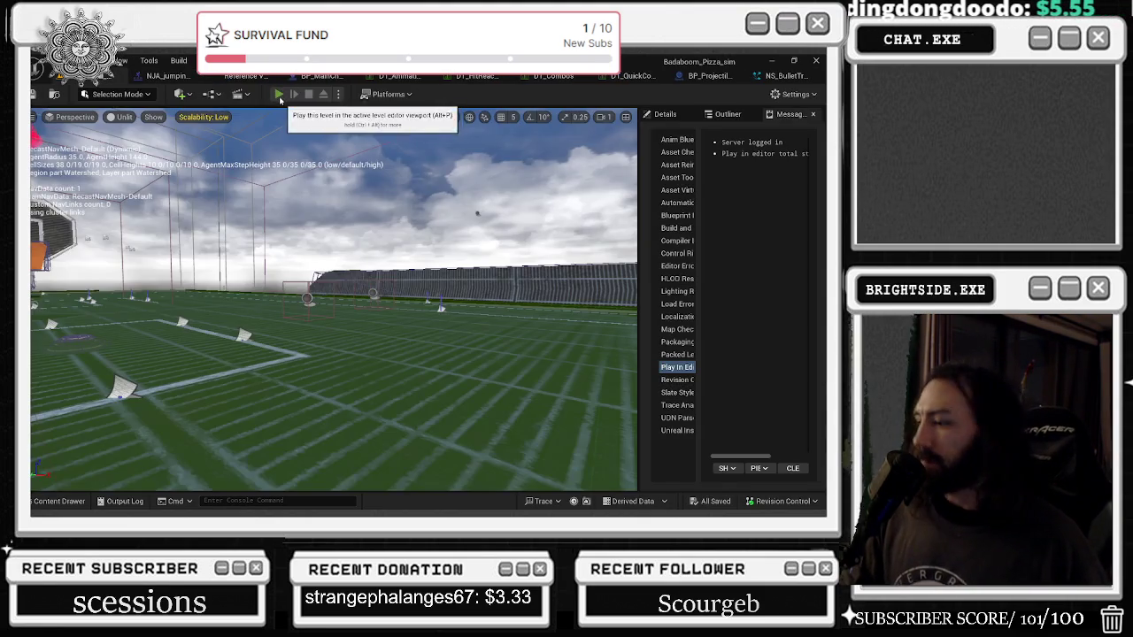
left_click(280, 94)
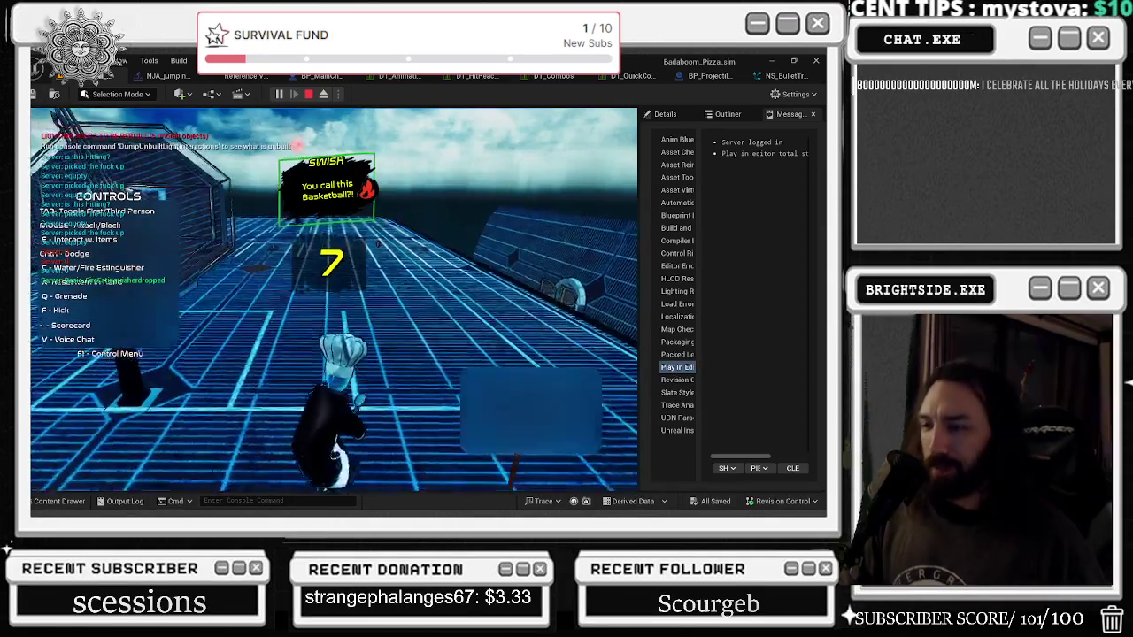
Step: Run the chef around the court with the ball, drop the held item, then stop Play In Editor
key("w")
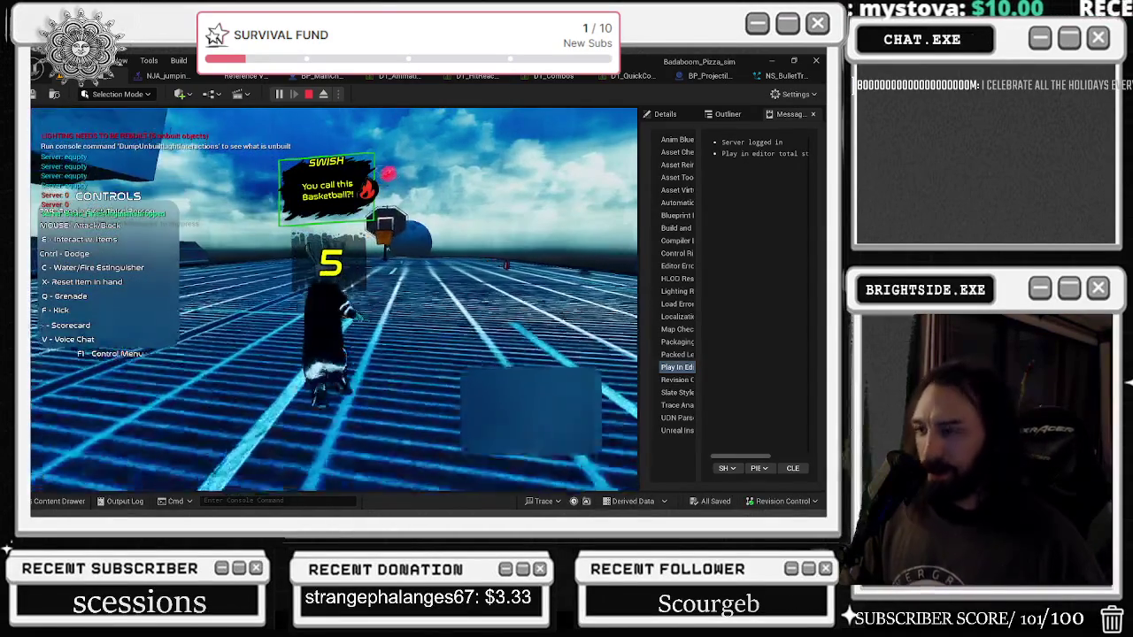
key("w")
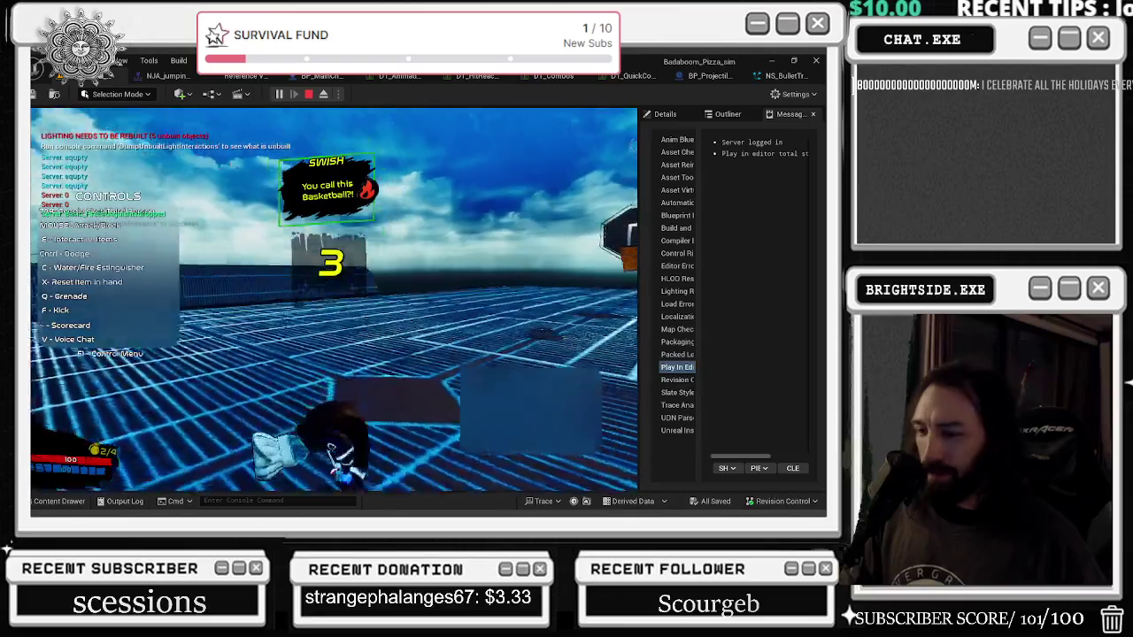
key("w")
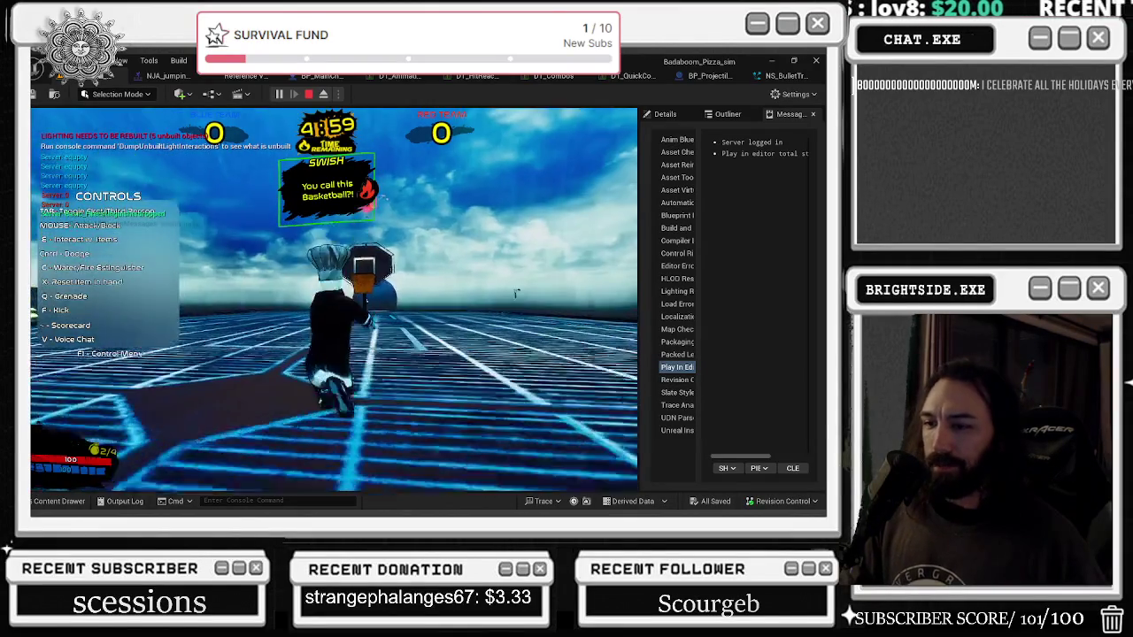
key("x")
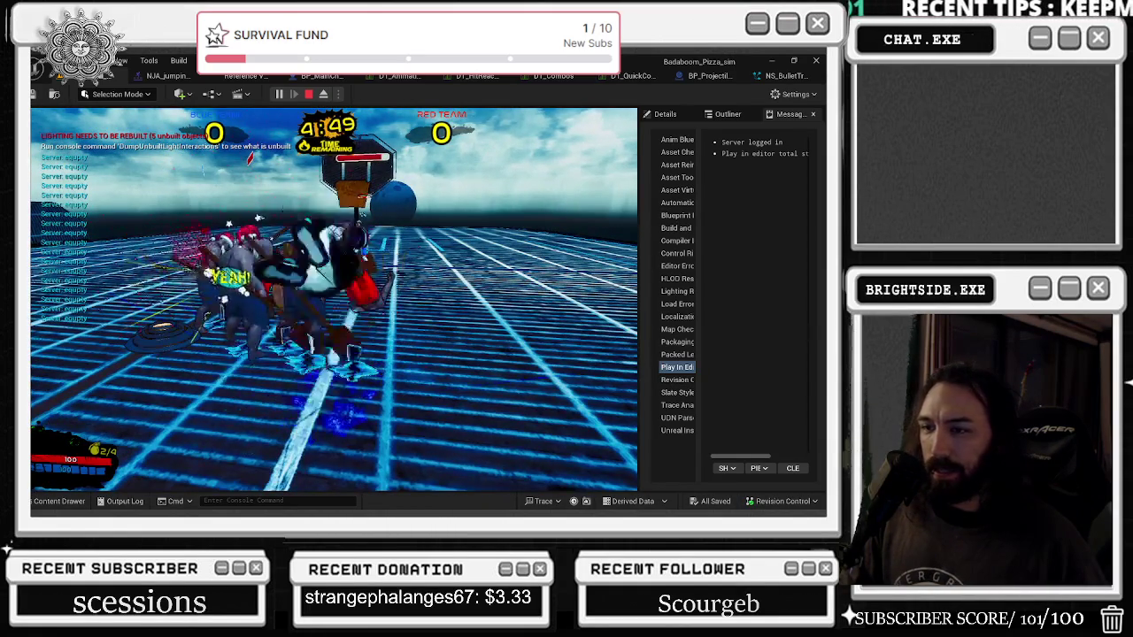
key("Escape")
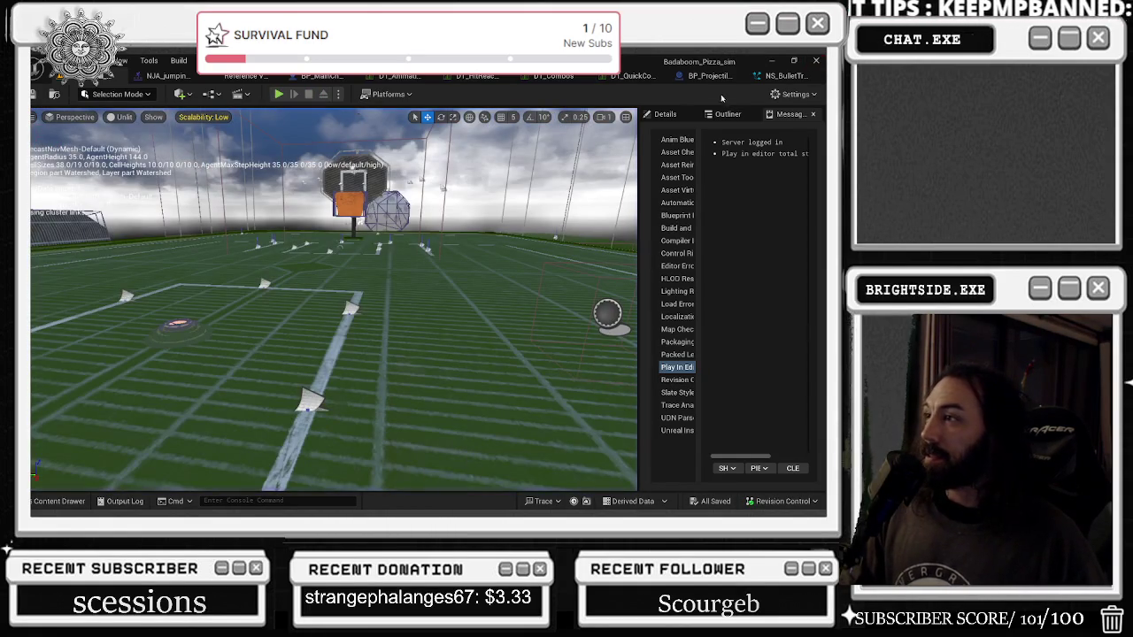
Step: Close the BP_Projectile_2 Blueprint and bring up the NS_BulletTrail_2 Niagara system
left_click(708, 76)
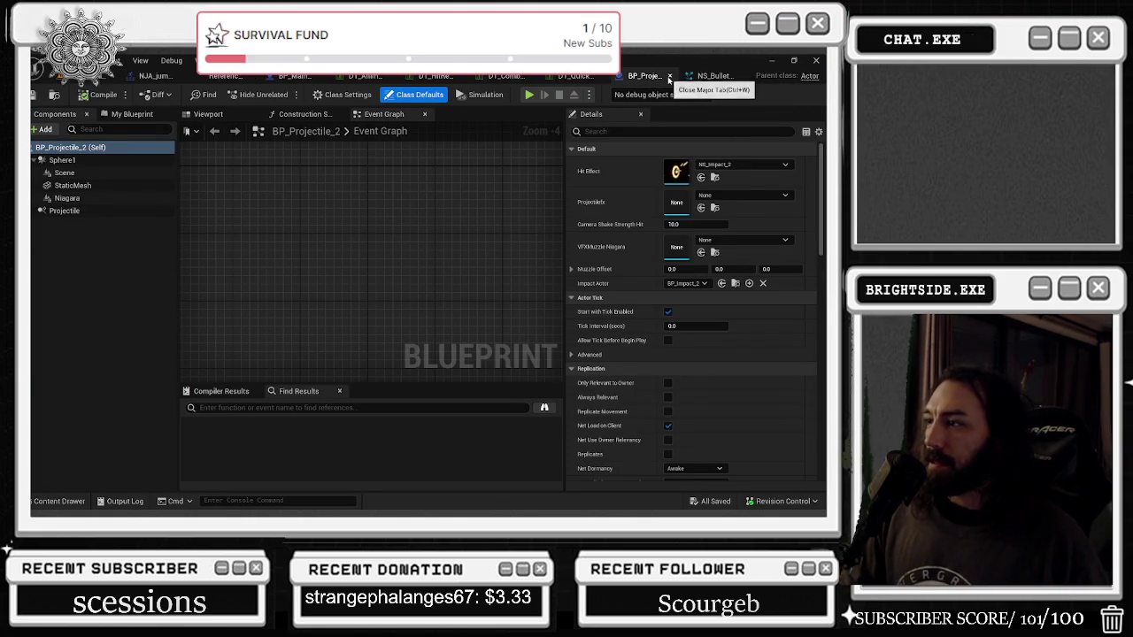
left_click(669, 77)
left_click(708, 76)
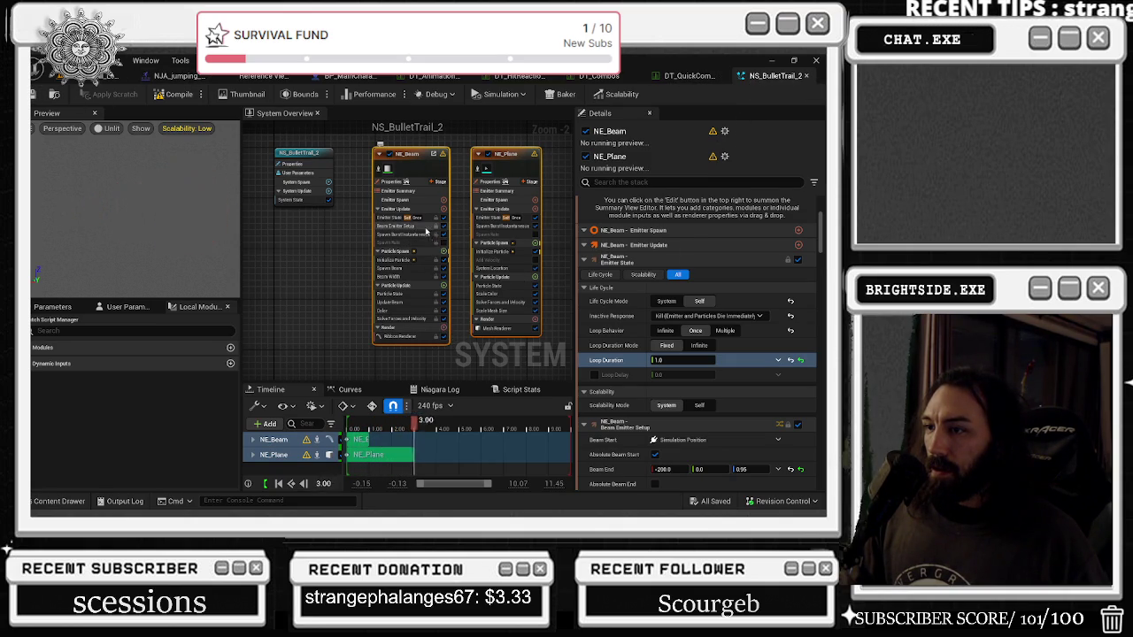
Step: Compare the preview by toggling the emitters, then disable the NE_Beam emitter
left_click(444, 225)
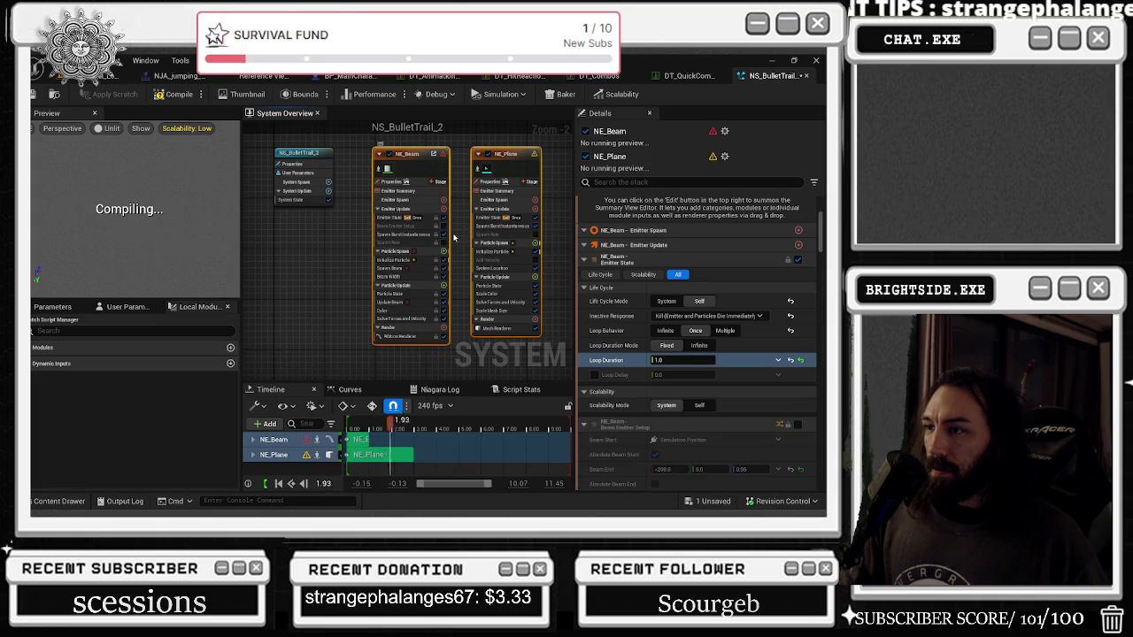
left_click(443, 227)
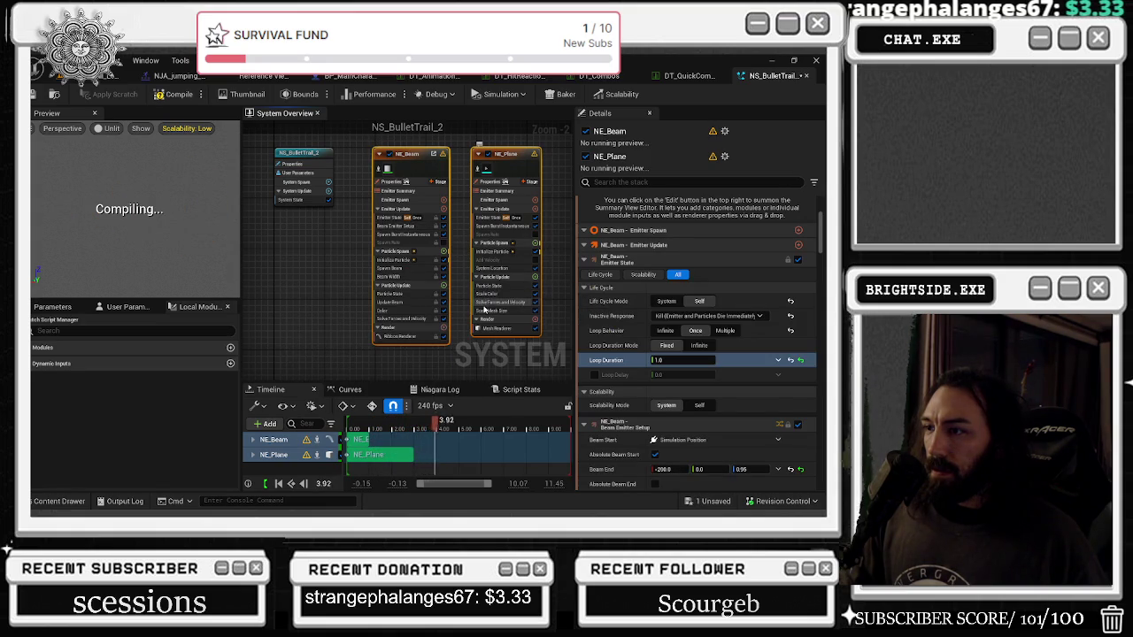
left_click(500, 218)
left_click(535, 219)
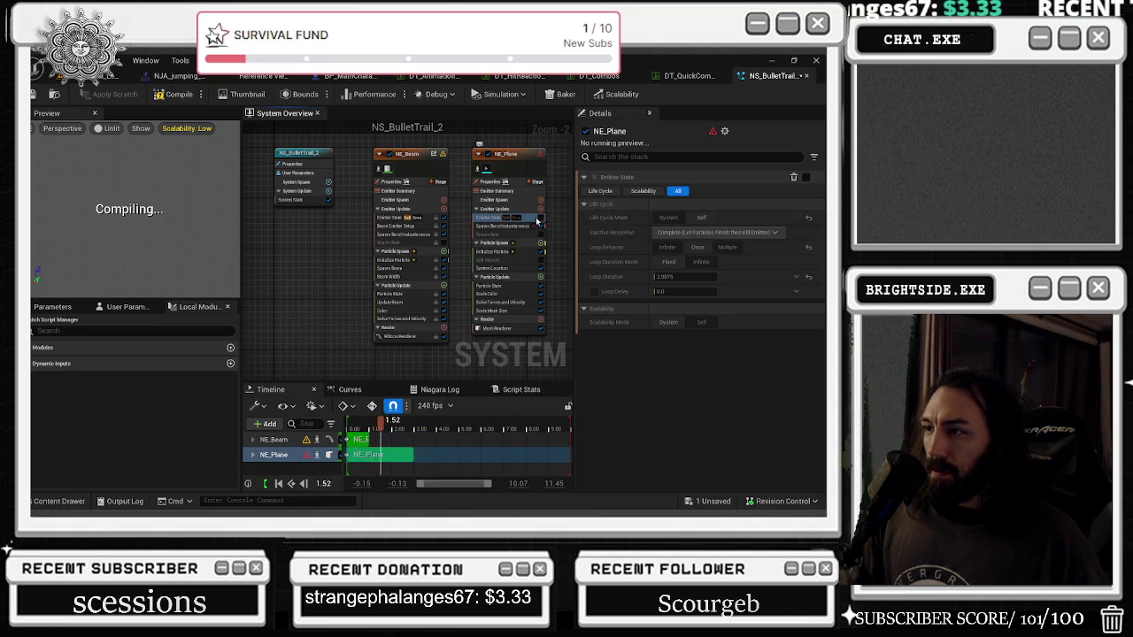
left_click(535, 219)
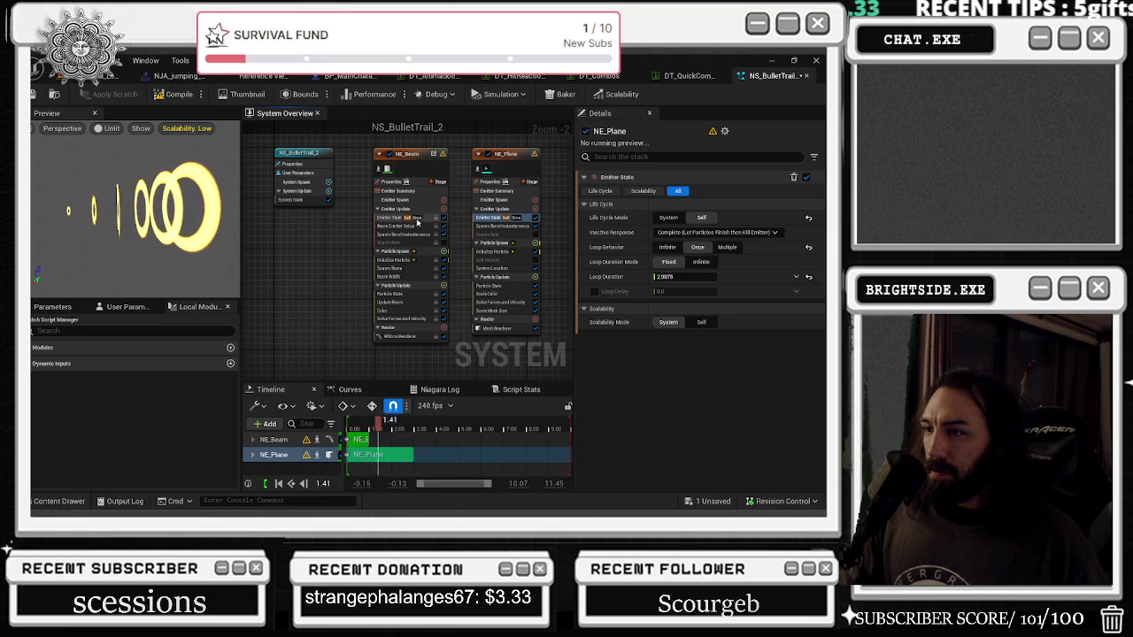
left_click(391, 217)
left_click(396, 226)
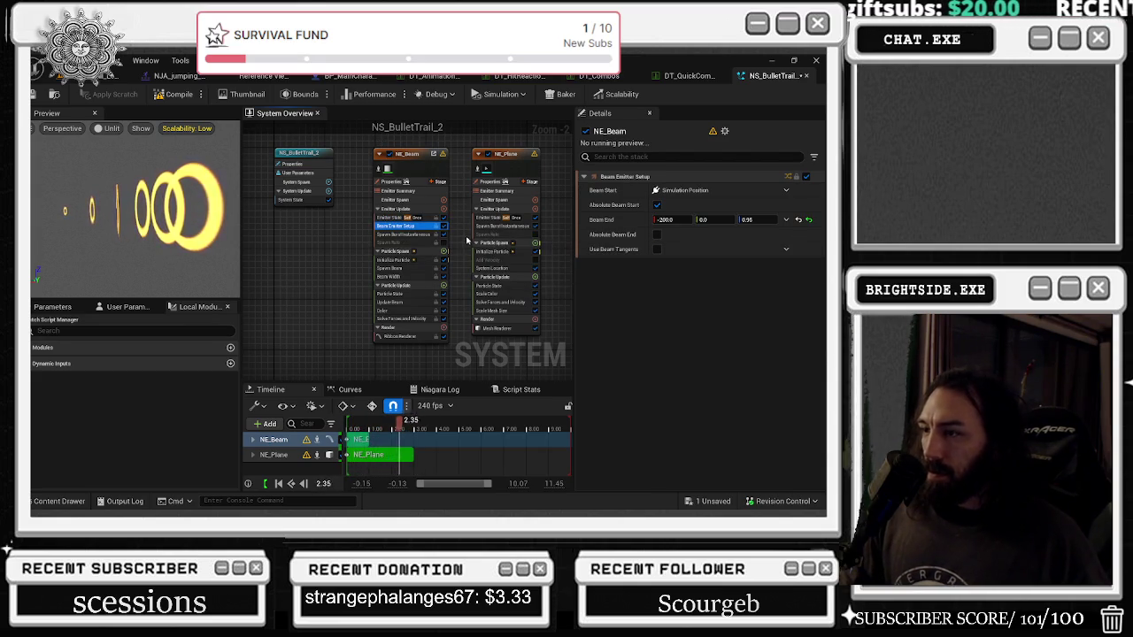
left_click(389, 153)
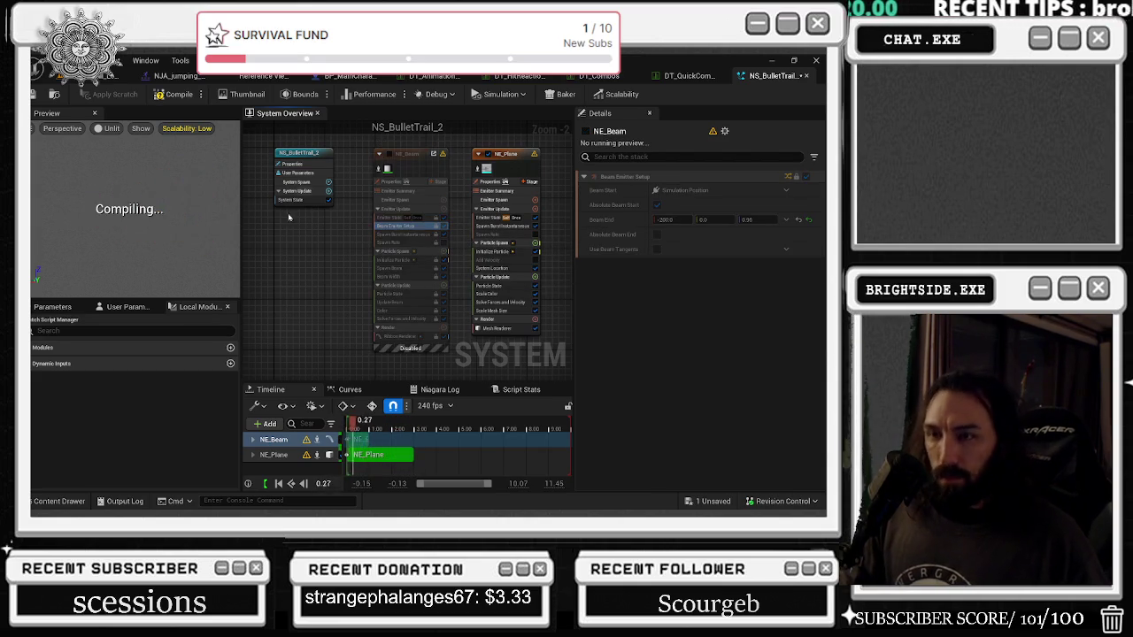
Step: Set NE_Plane's Emitter State Loop Duration from 2.9876 to 1.0
left_click(476, 160)
left_click(483, 217)
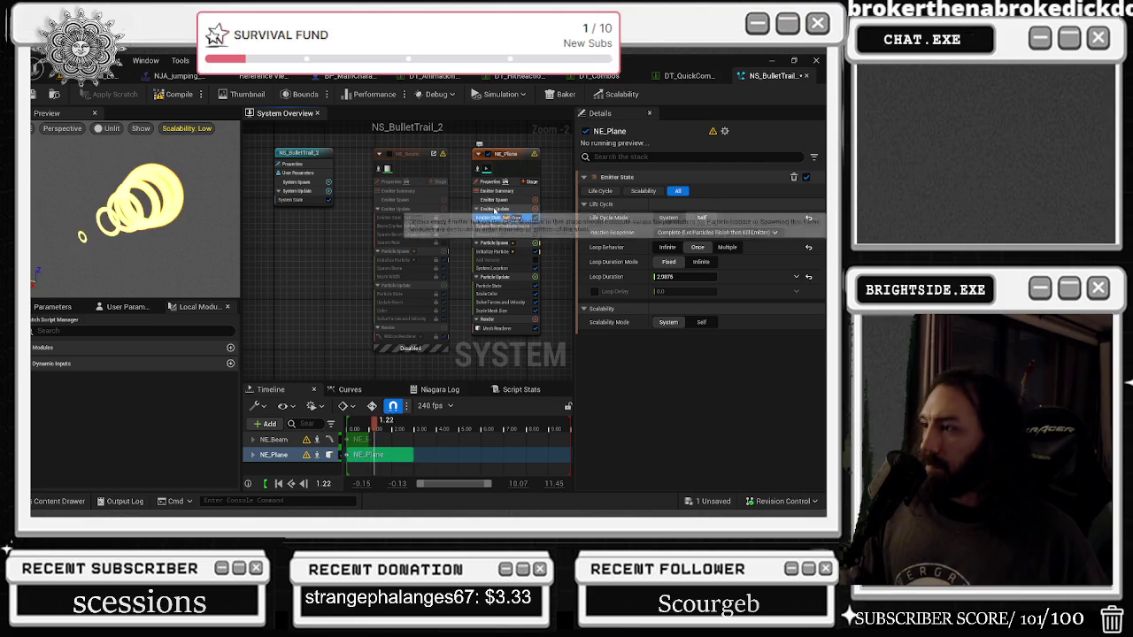
mouse_move(720, 283)
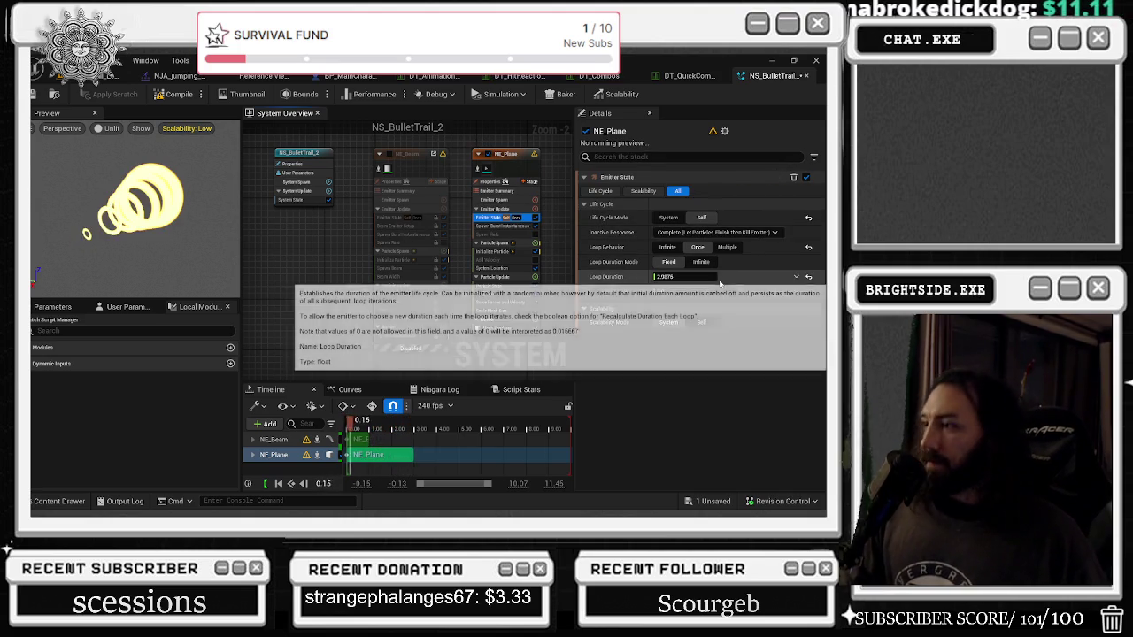
left_click(686, 276)
type("1")
left_click(696, 323)
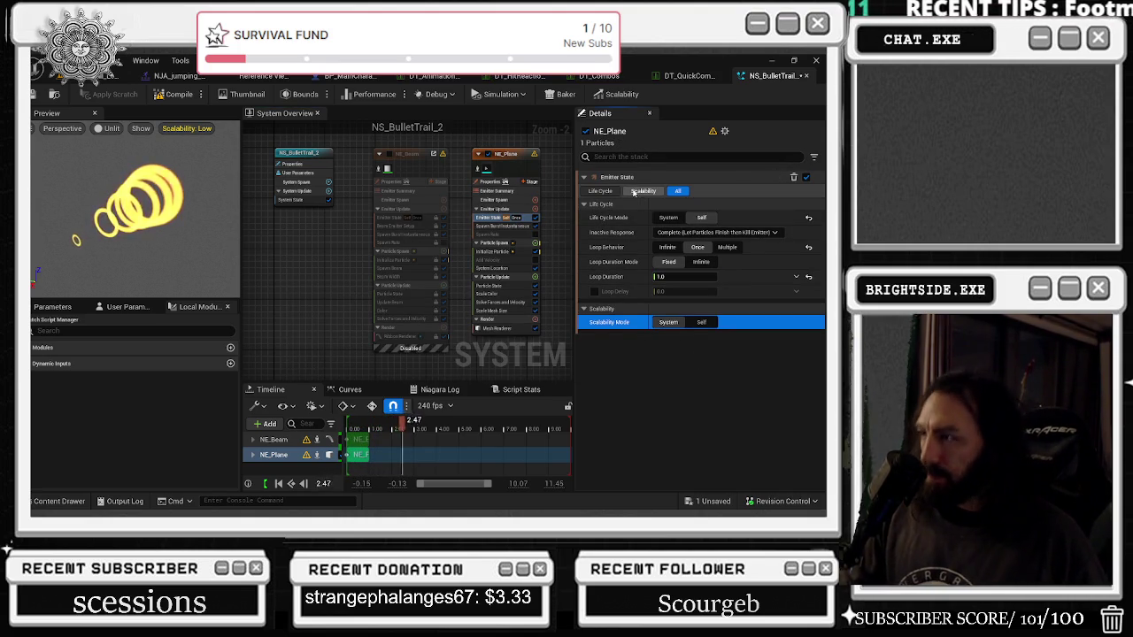
left_click(496, 209)
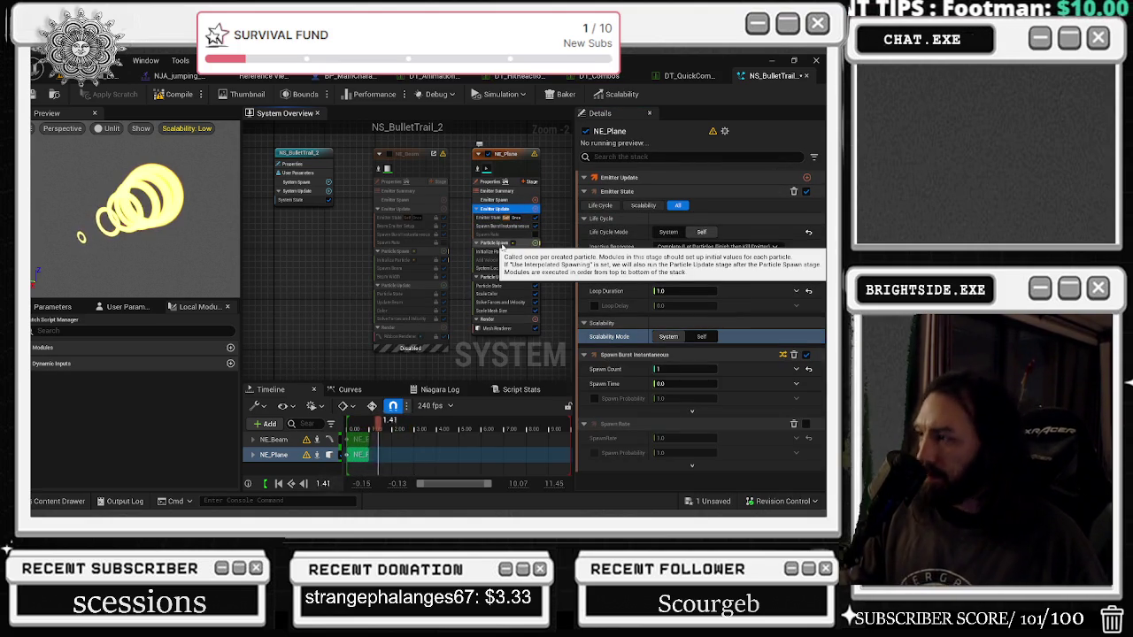
Step: Lower NE_Plane's Initialize Particle Lifetime from 3.0 to about 0.49, then save and close NS_BulletTrail_2
left_click(501, 246)
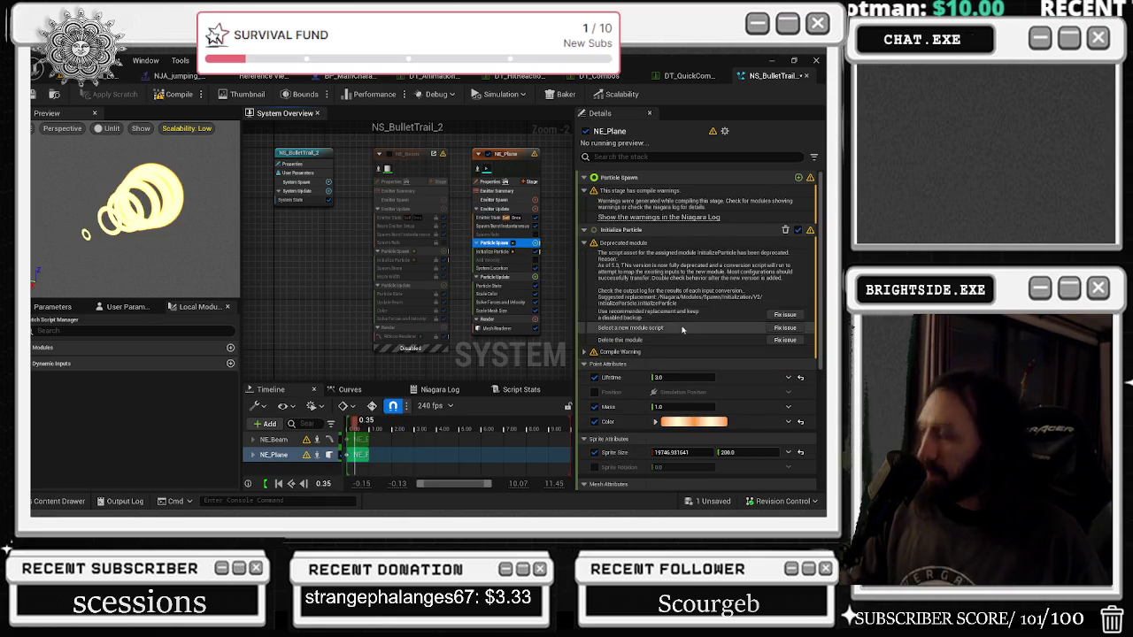
left_click(681, 377)
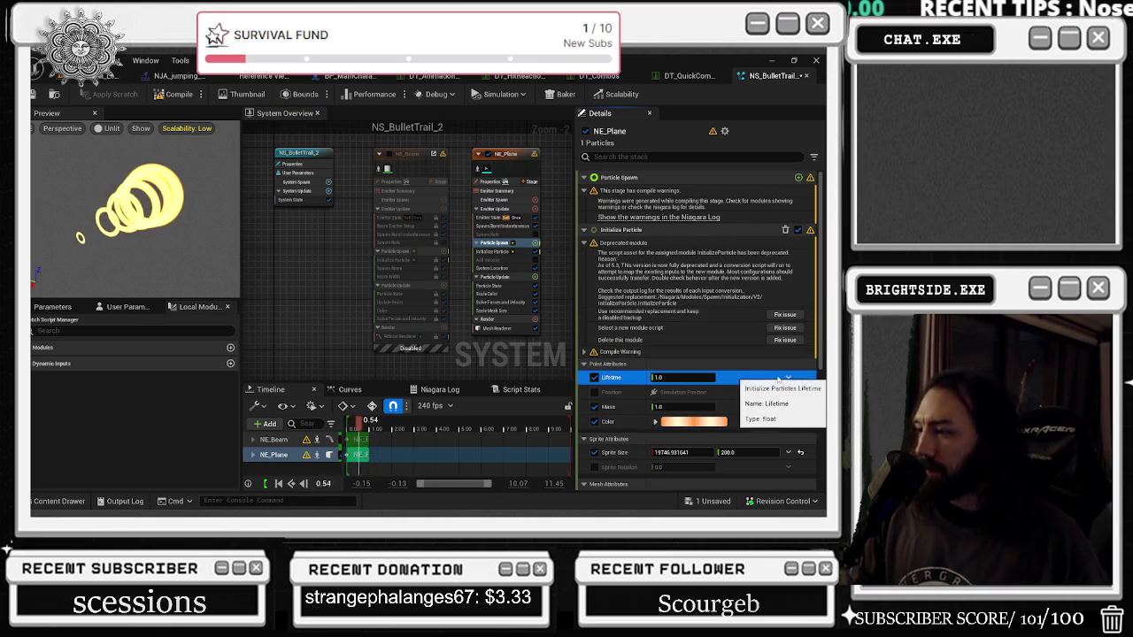
type("1")
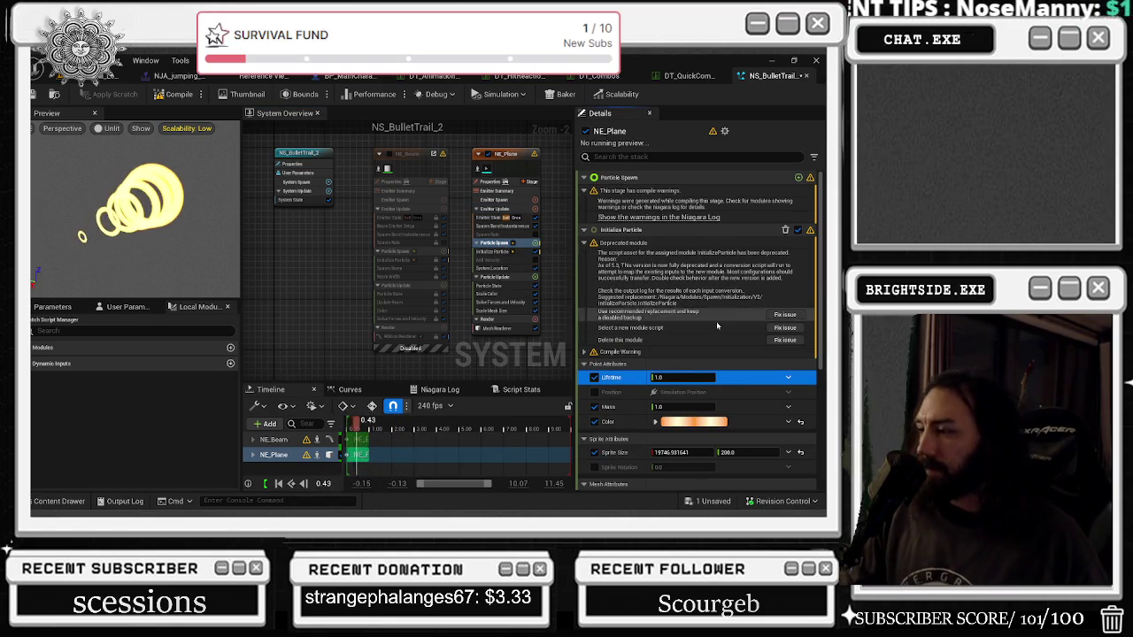
mouse_move(677, 377)
left_mouse_down()
mouse_move(660, 377)
mouse_move(680, 379)
left_mouse_up()
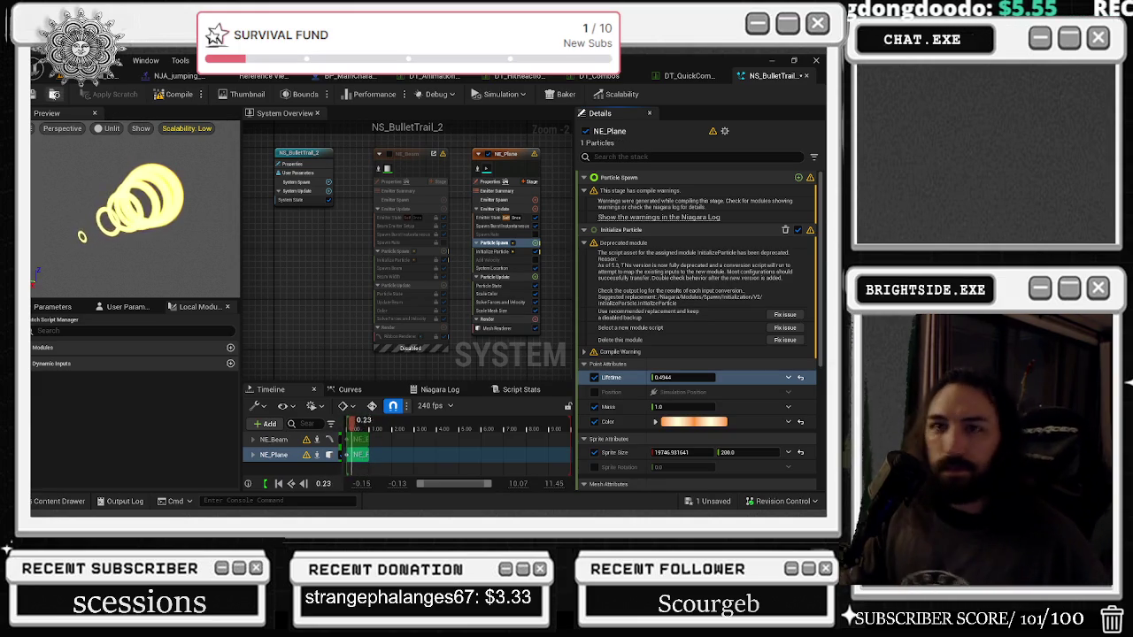
left_click(35, 94)
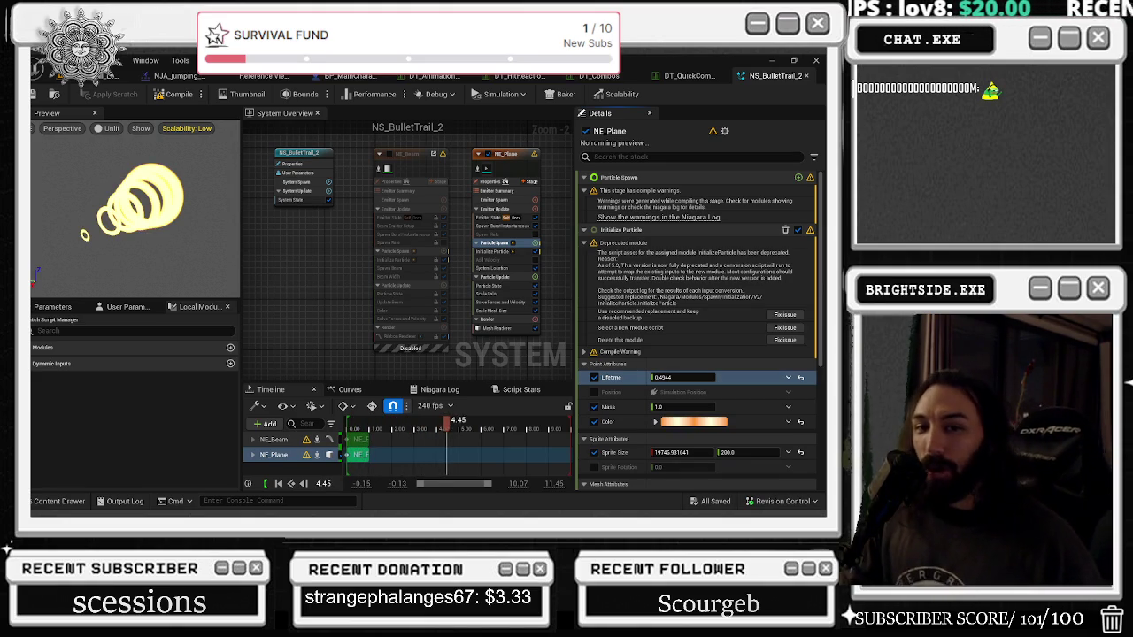
left_click(805, 76)
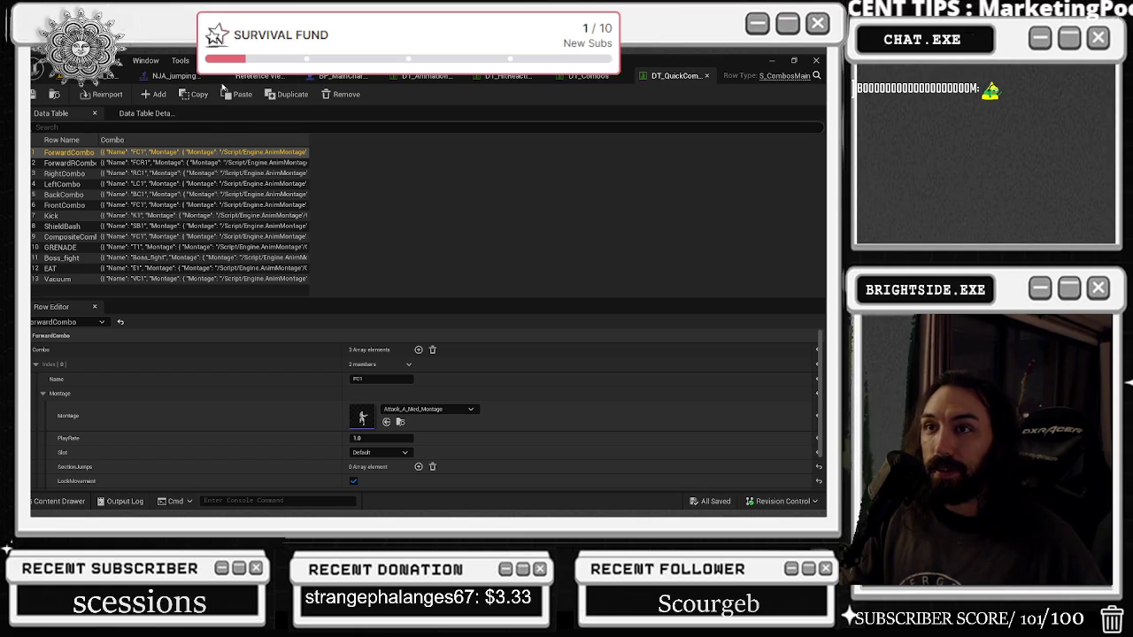
Step: Open NJA_jumping_kick_2_montage from the Kick row's Montage in DT_Combos
left_click(587, 77)
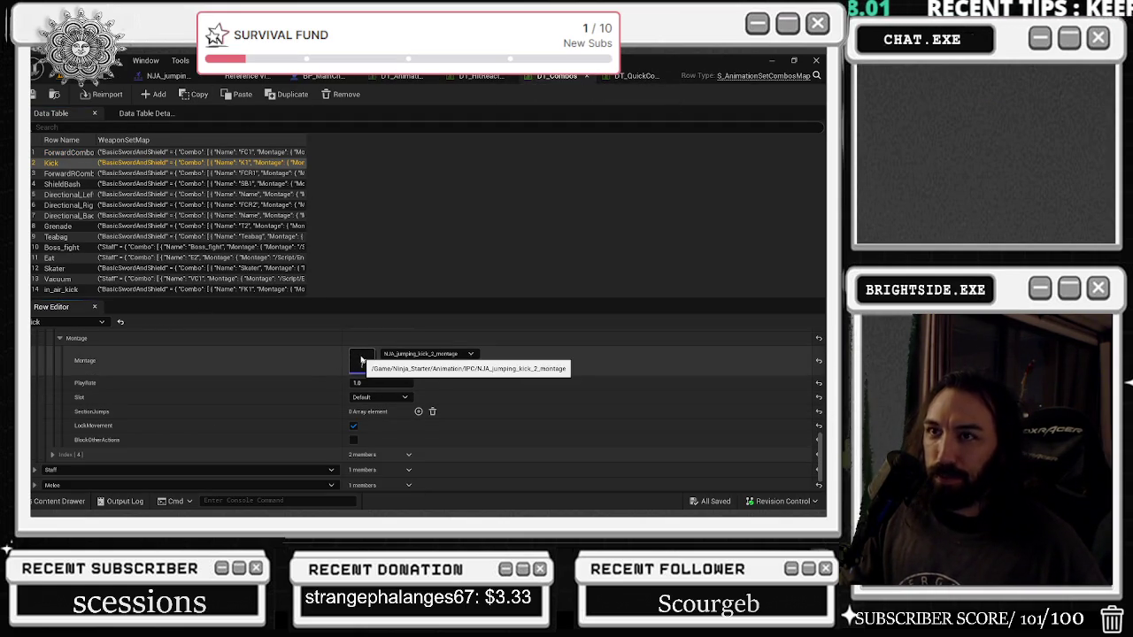
double_click(361, 359)
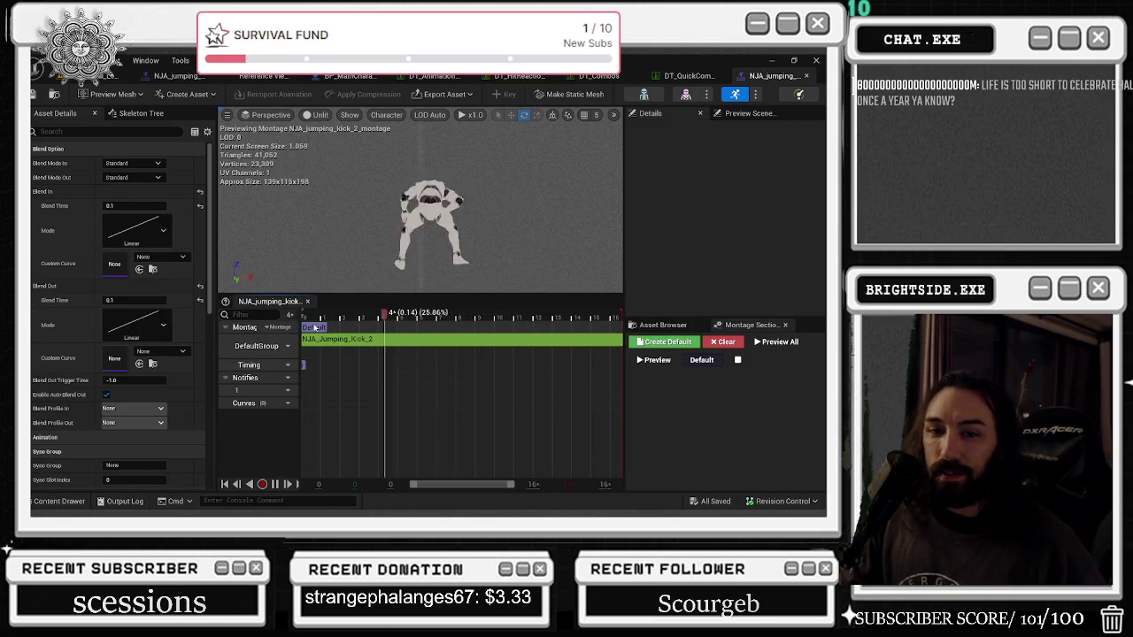
Step: Bring the Skrillex Ultra Music Festival 2025 set on YouTube to the front, pausing then resuming it
key("alt+Tab")
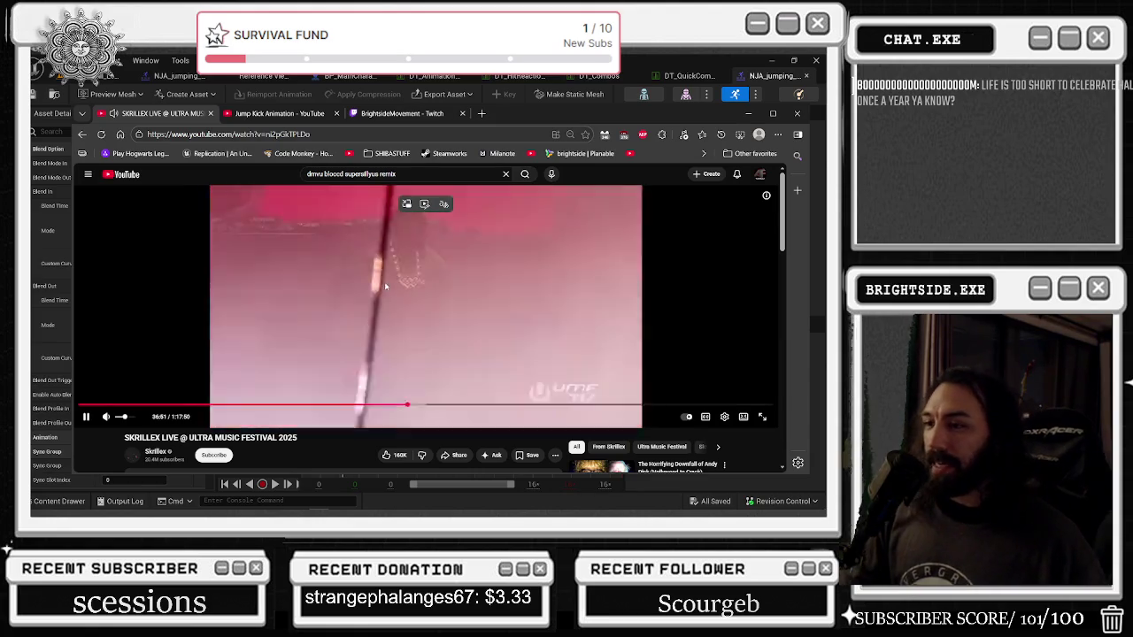
left_click(386, 285)
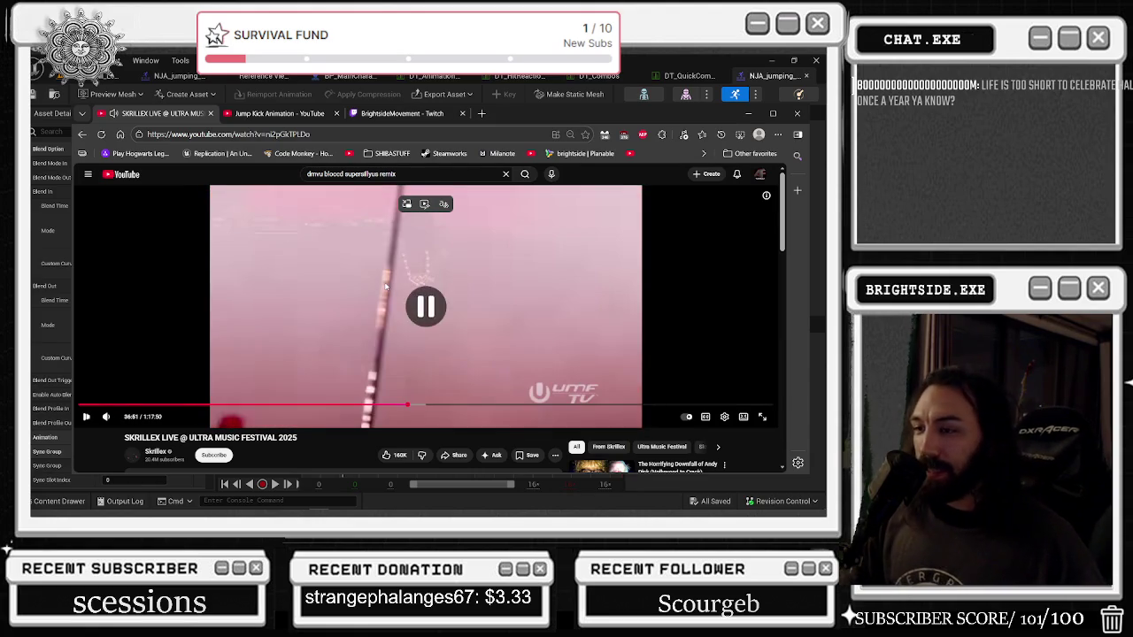
left_click(386, 285)
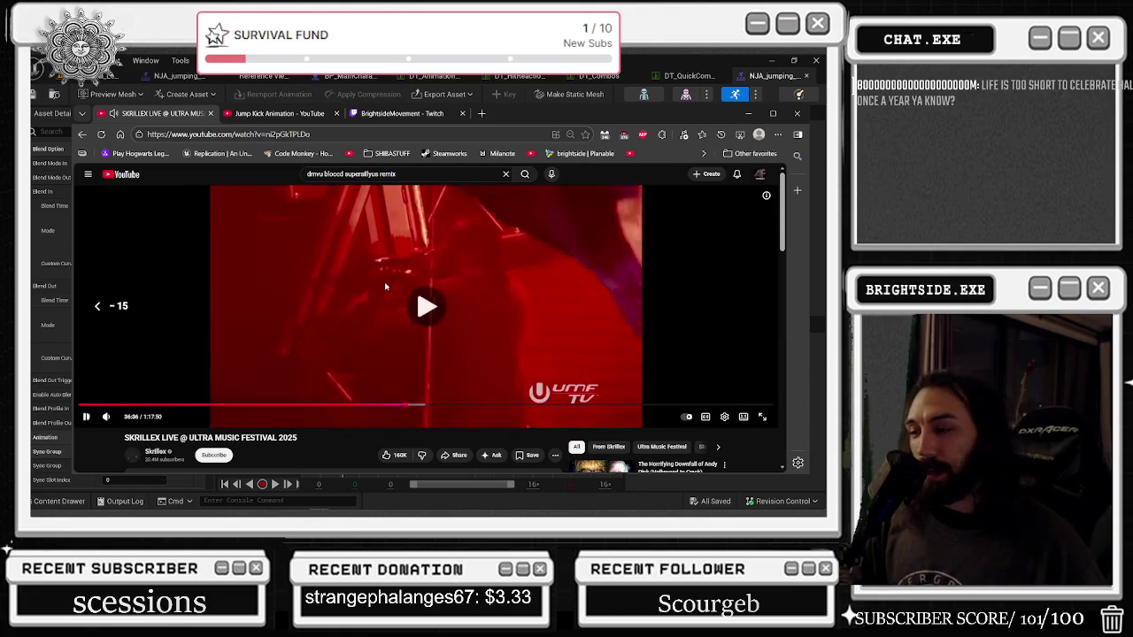
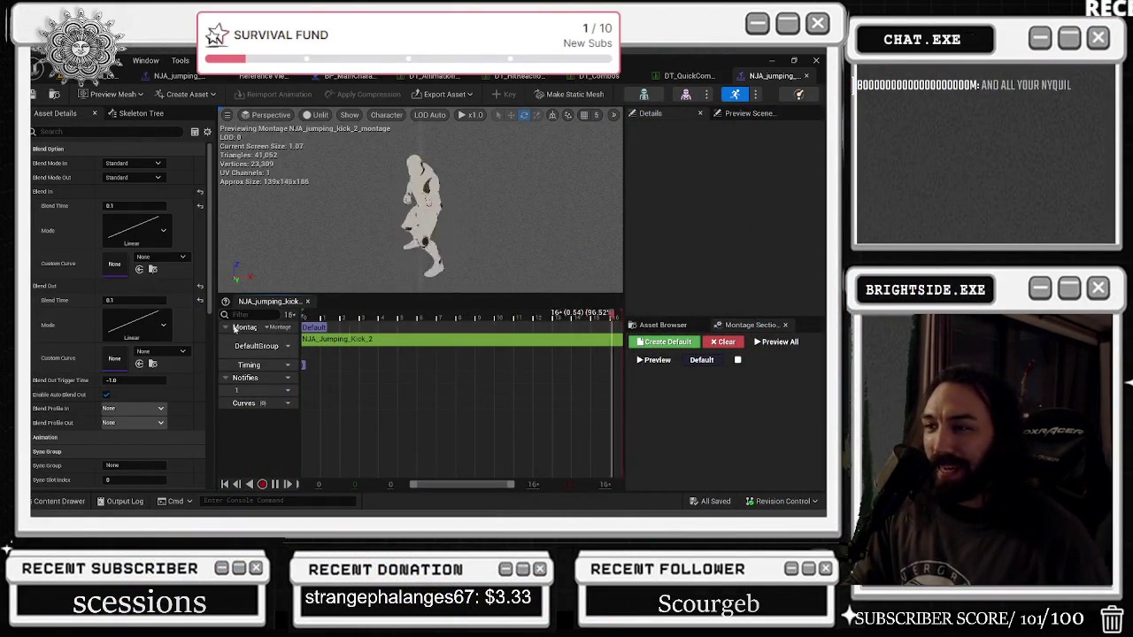
Step: Bring up the NJA_jumping_kick_3 montage and play its kick preview, then pause it
left_click(181, 75)
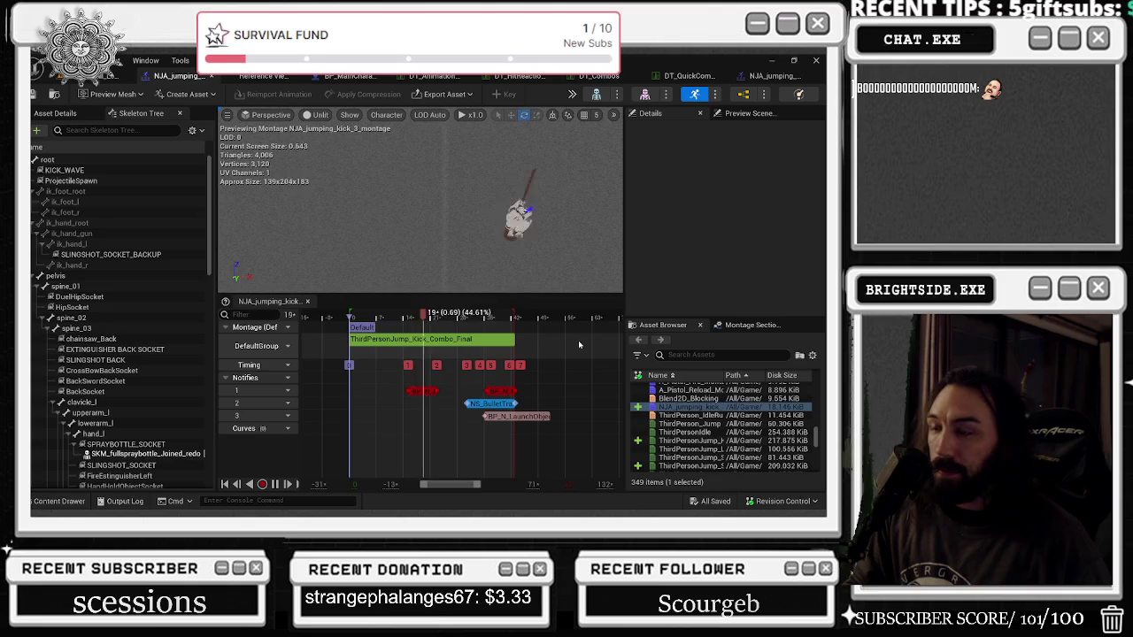
key("space")
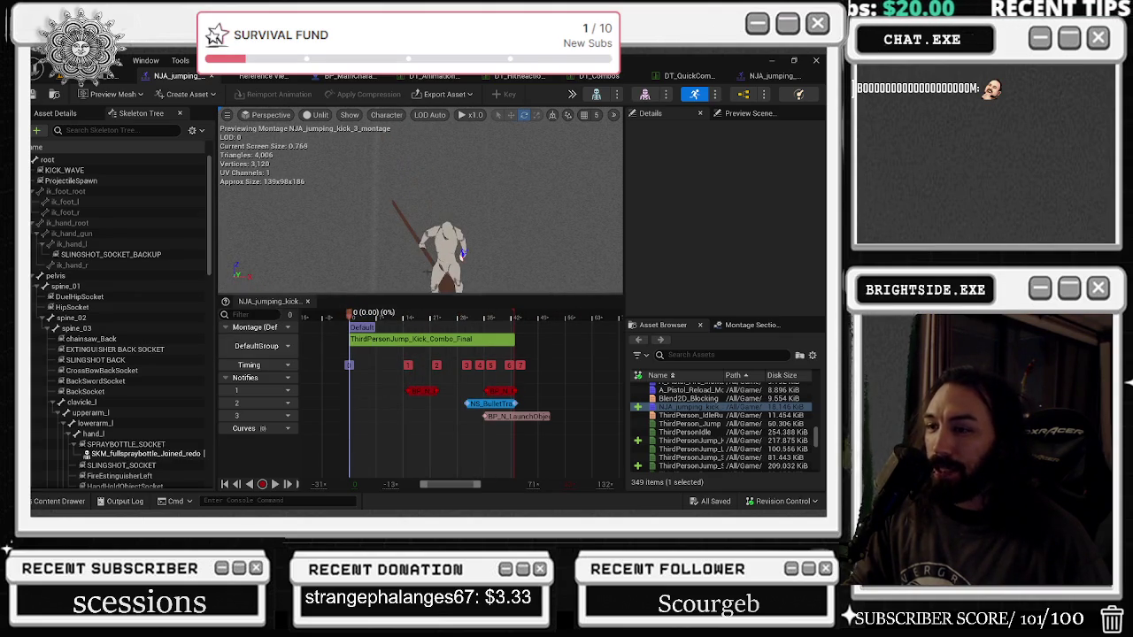
key("space")
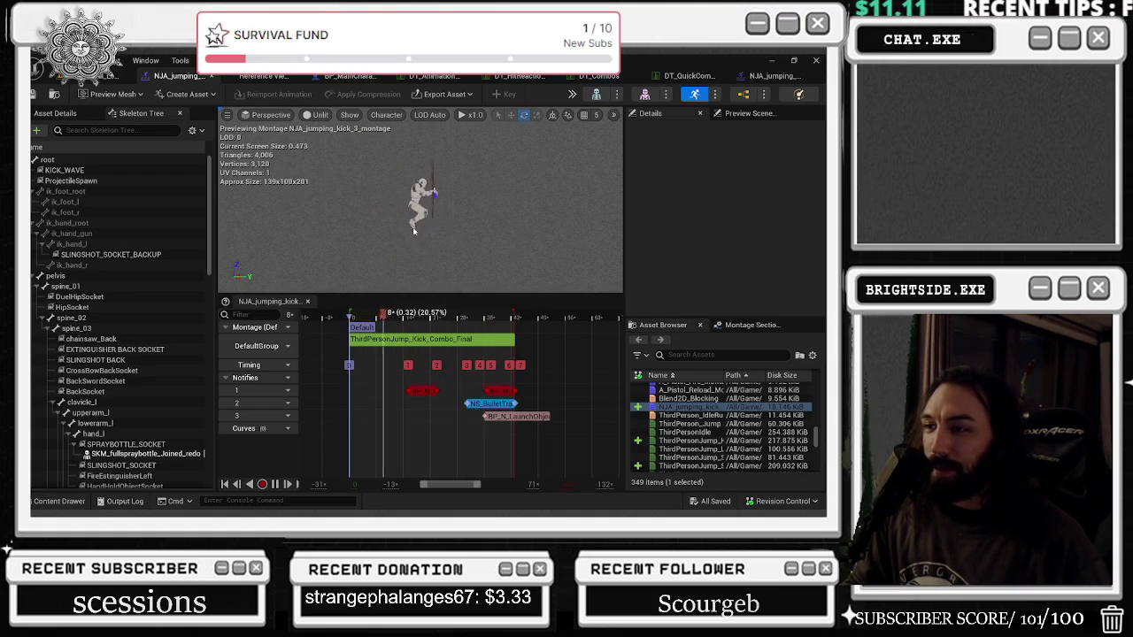
key("space")
Step: Inspect the red hit notify and the NS_BulletTrail notify's settings
left_click(427, 393)
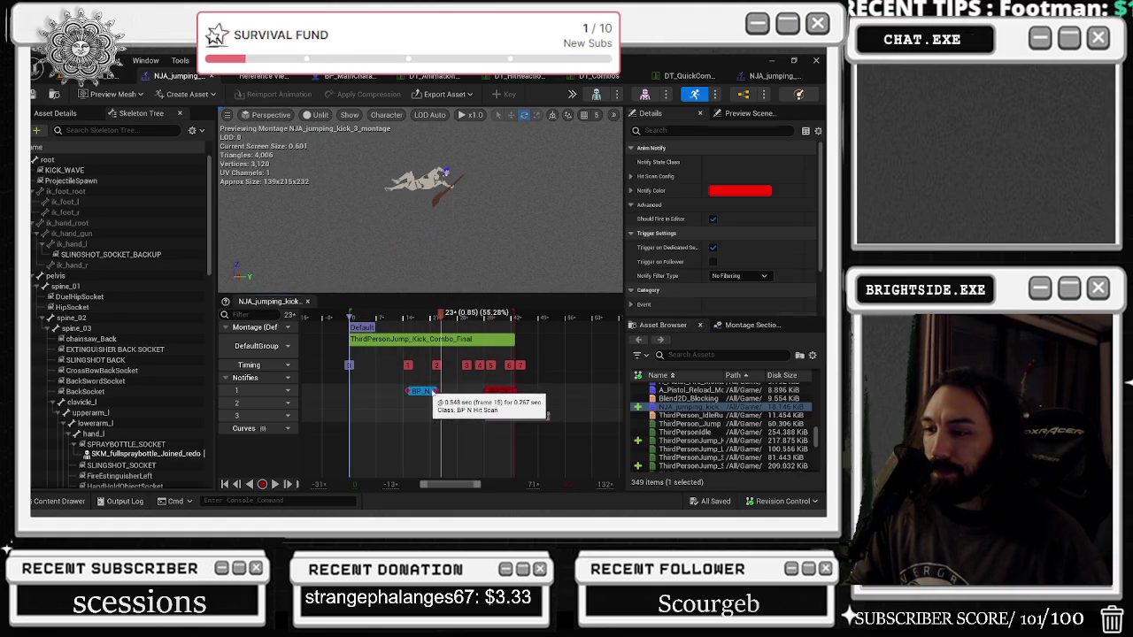
left_click(491, 403)
left_click(320, 319)
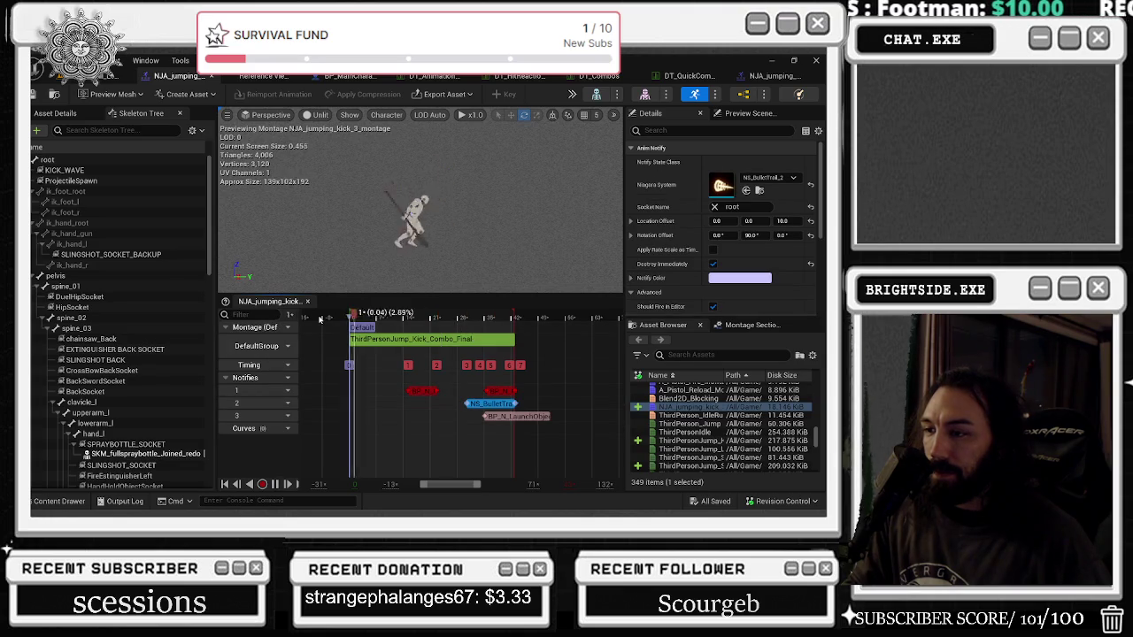
Step: Scrub back to frame 4 and place a second NS_BulletTrail notify there on track 2
key("space")
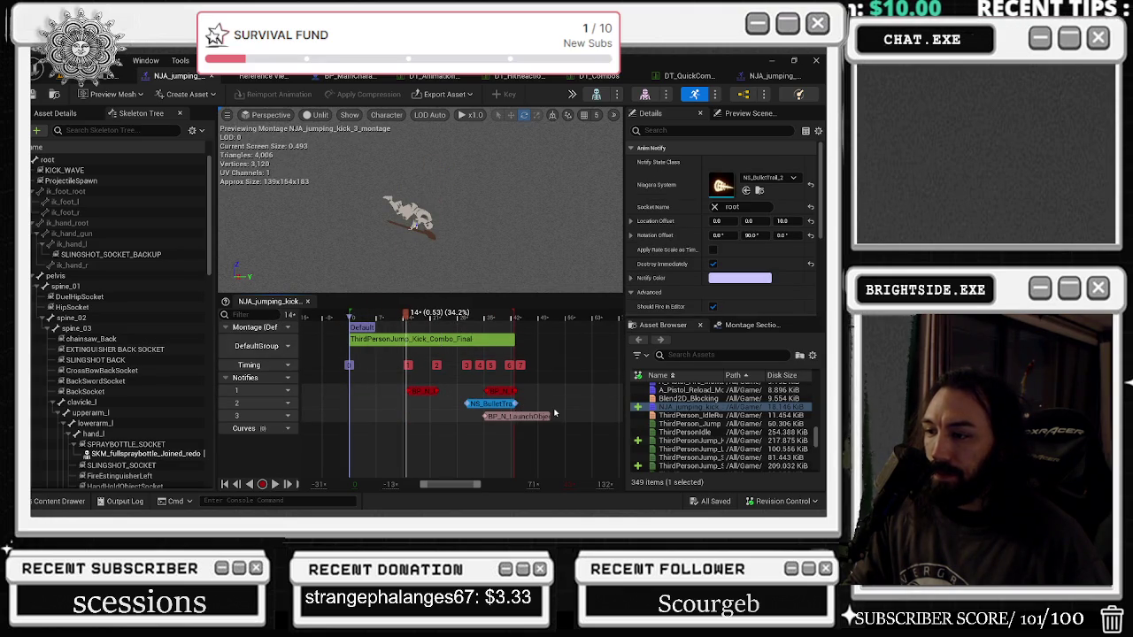
left_click_drag(442, 316, 382, 320)
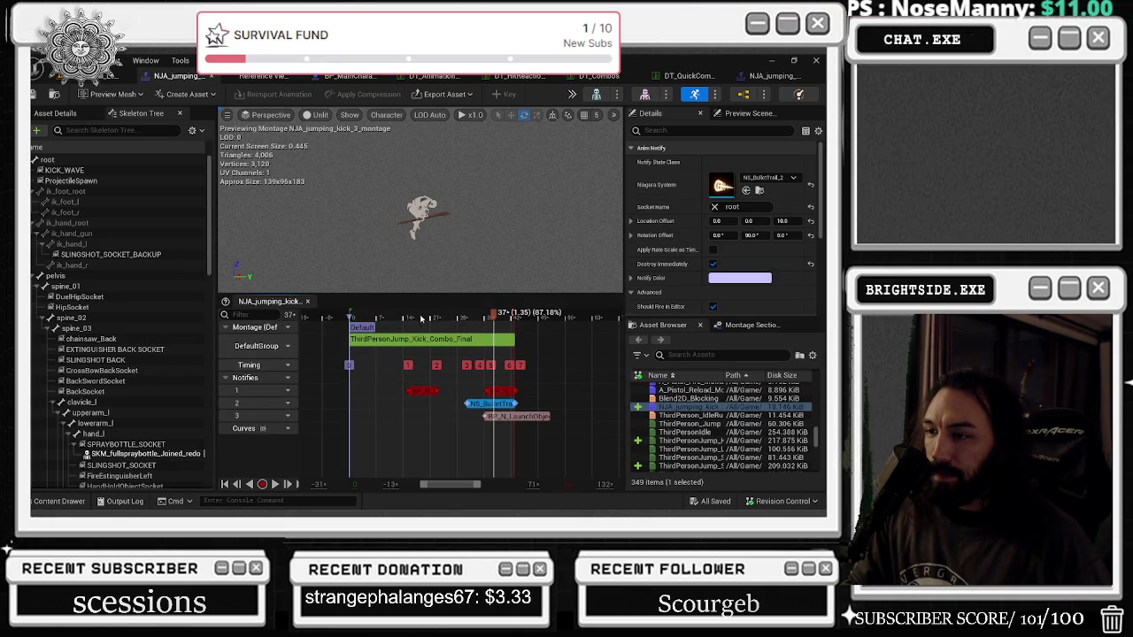
left_click(369, 319)
left_click_drag(492, 405, 400, 404)
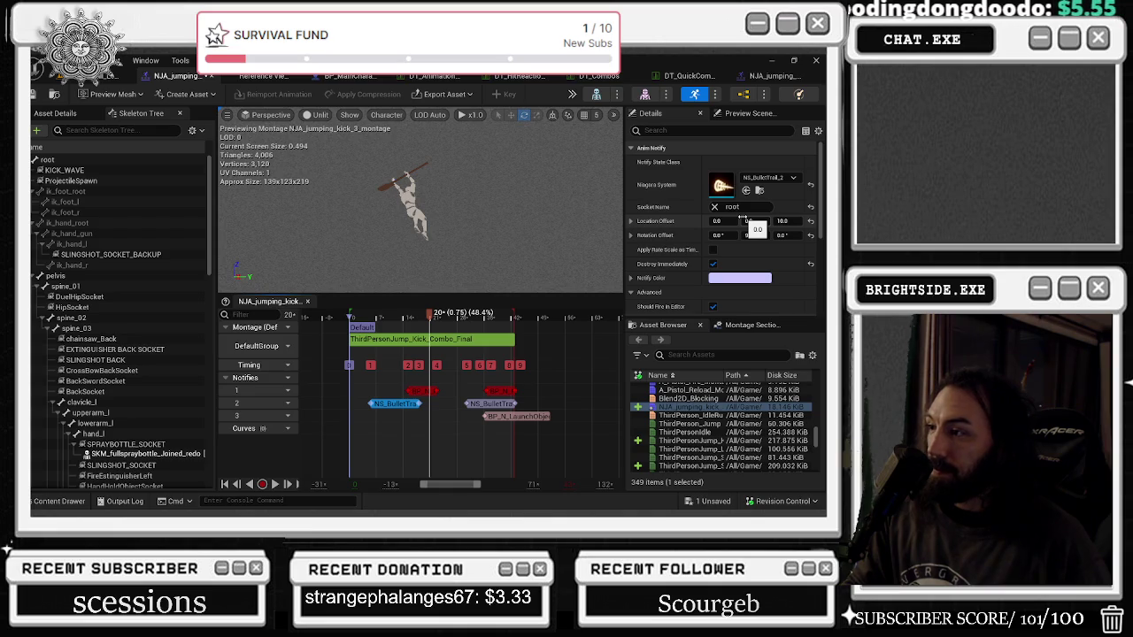
key("alt+Tab")
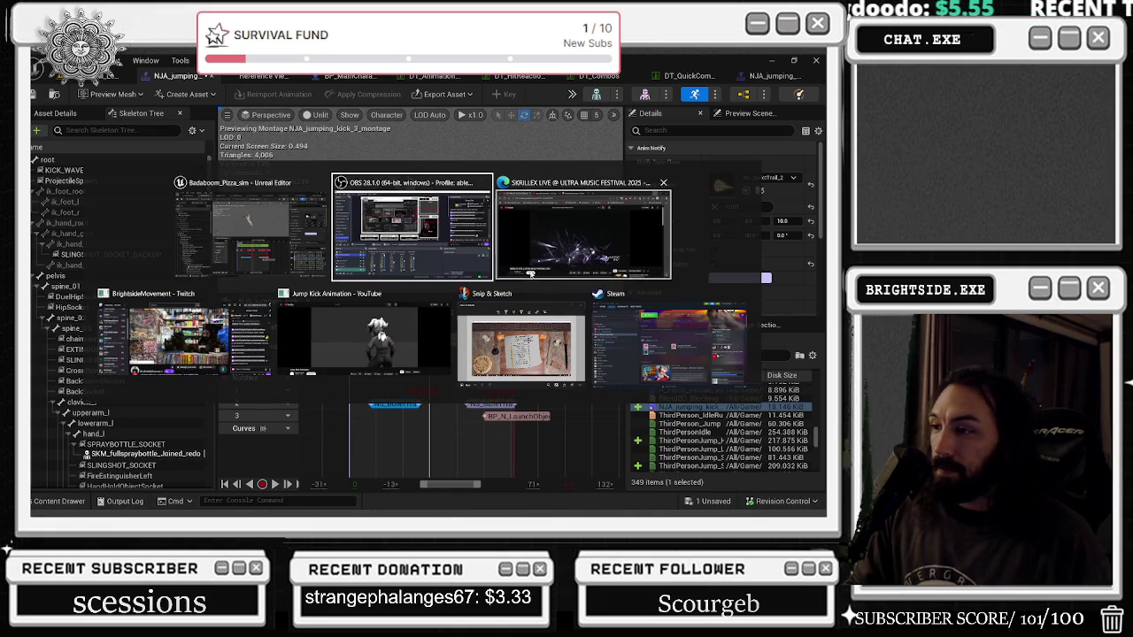
left_click(412, 348)
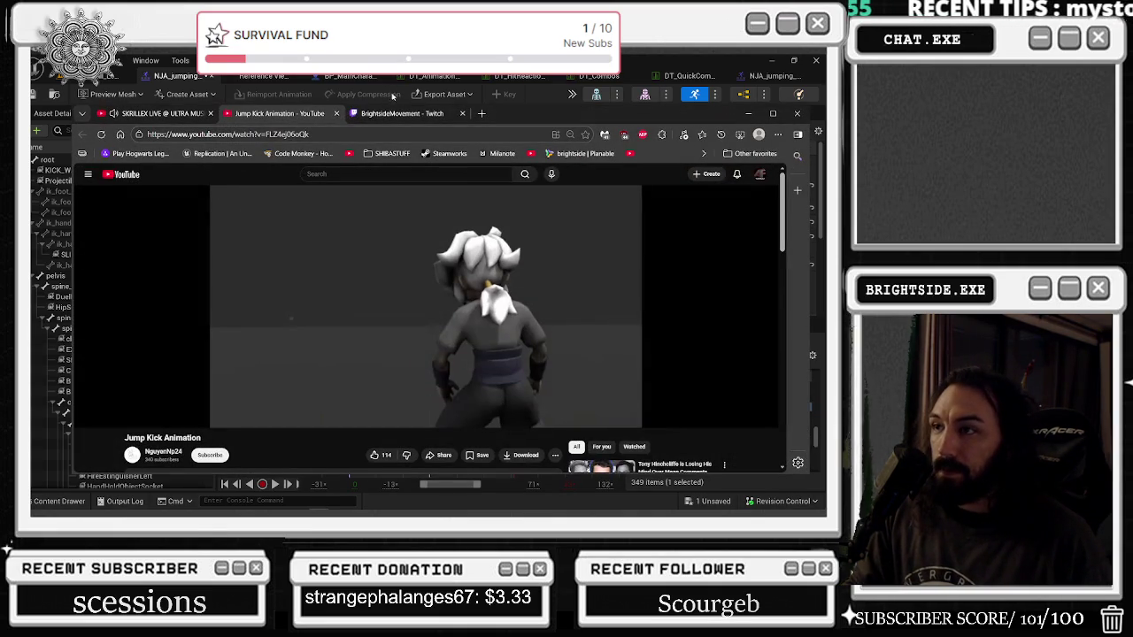
left_click(152, 113)
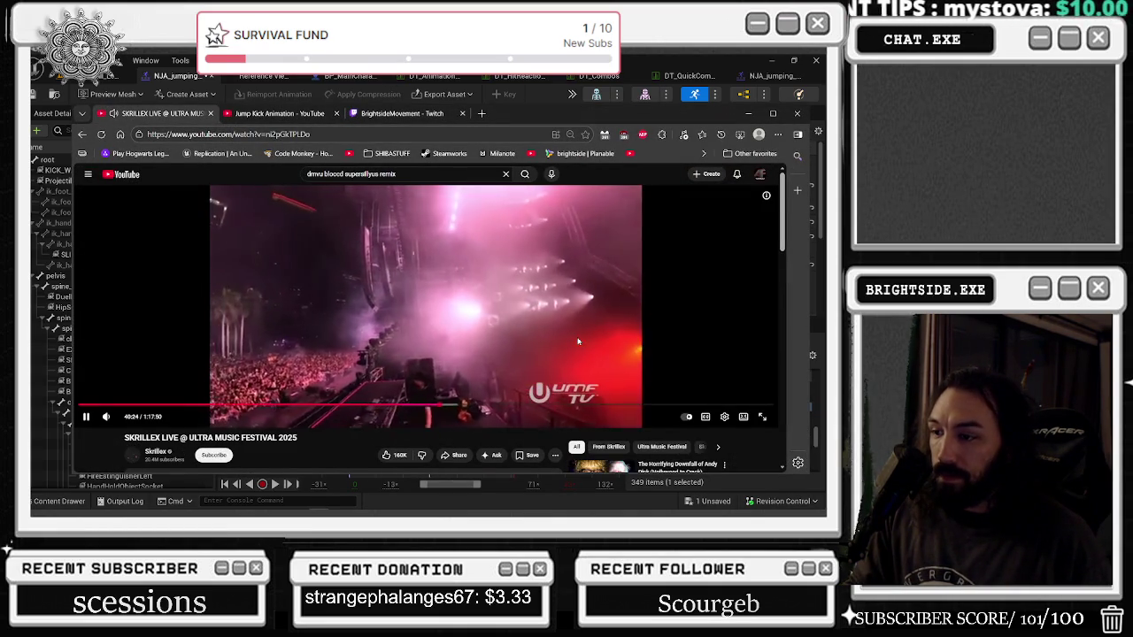
left_click(724, 418)
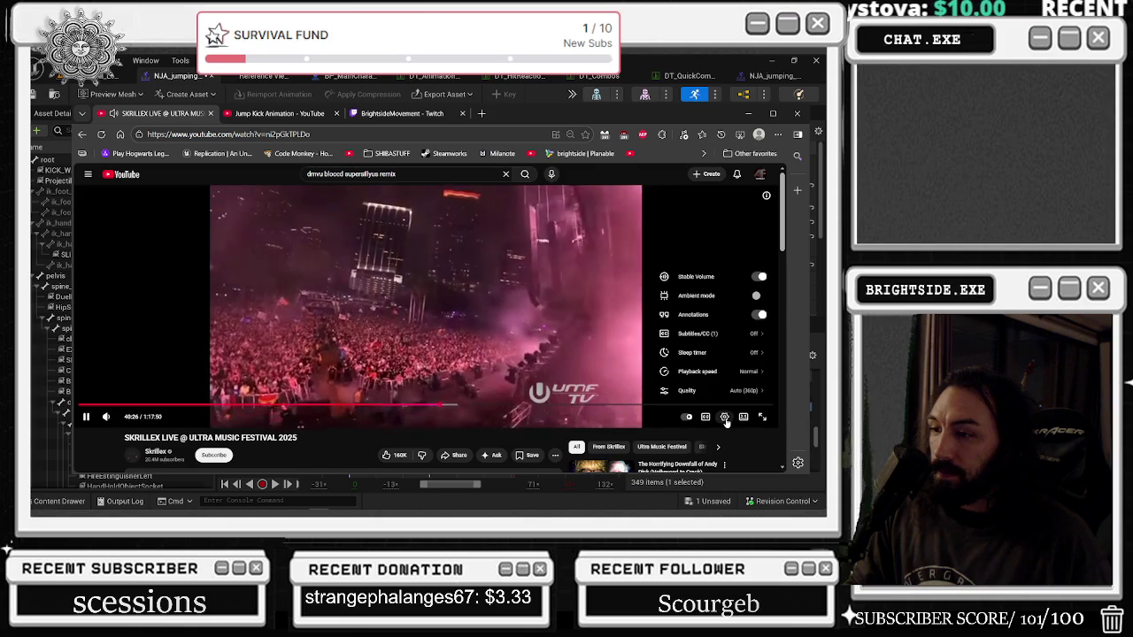
left_click(725, 417)
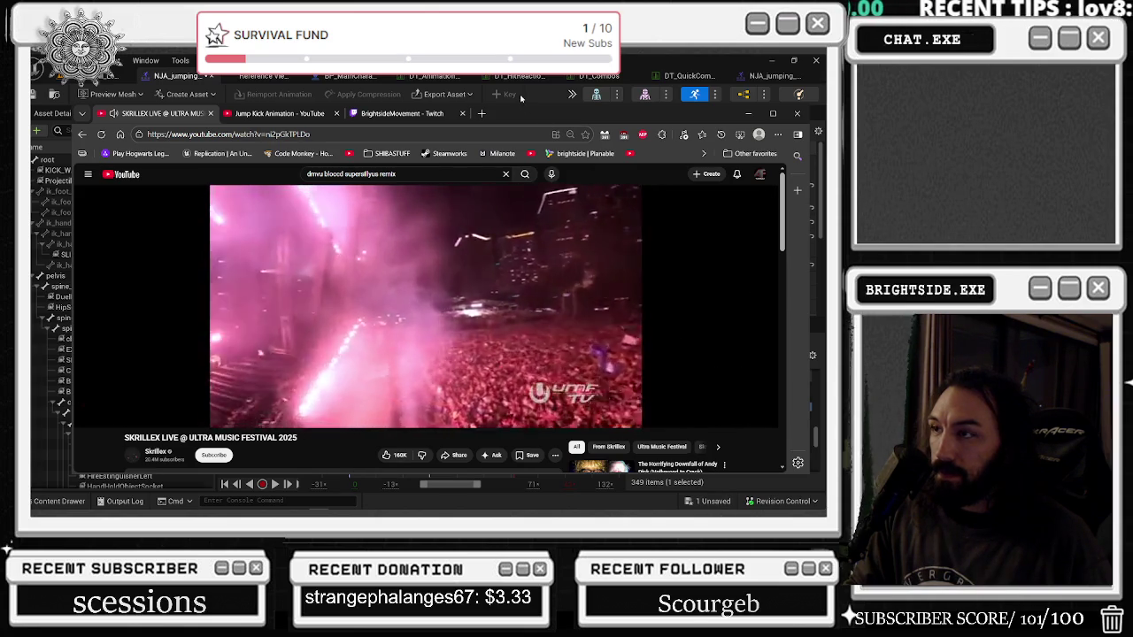
left_click(521, 98)
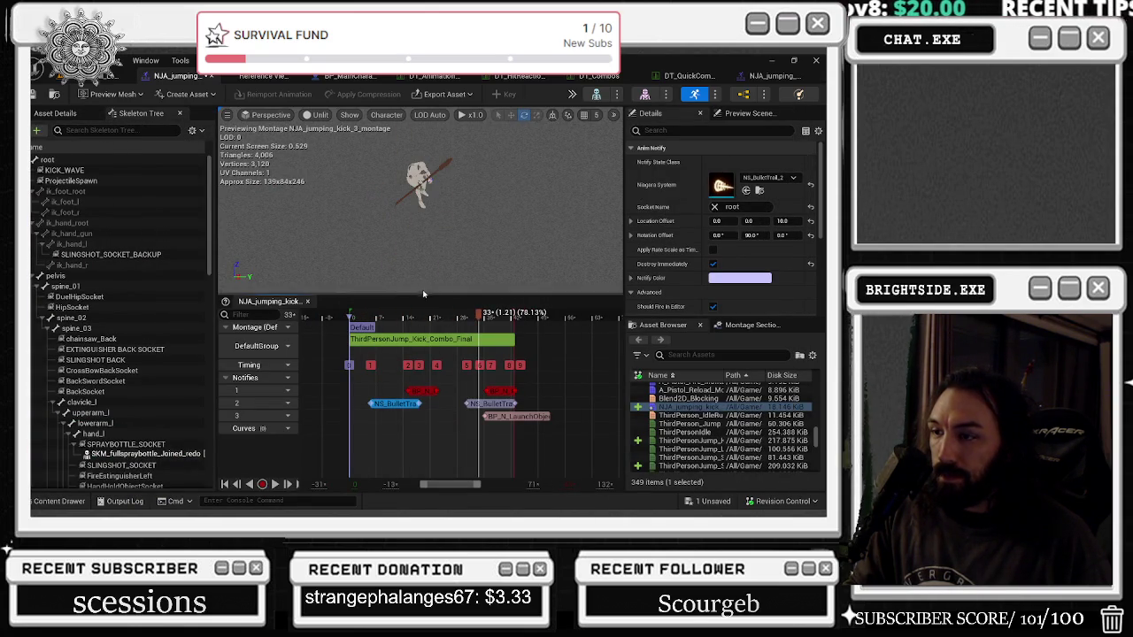
Step: Set the early notify's Niagara System to NS_Poof_Body_smoke_niagara
left_click(772, 179)
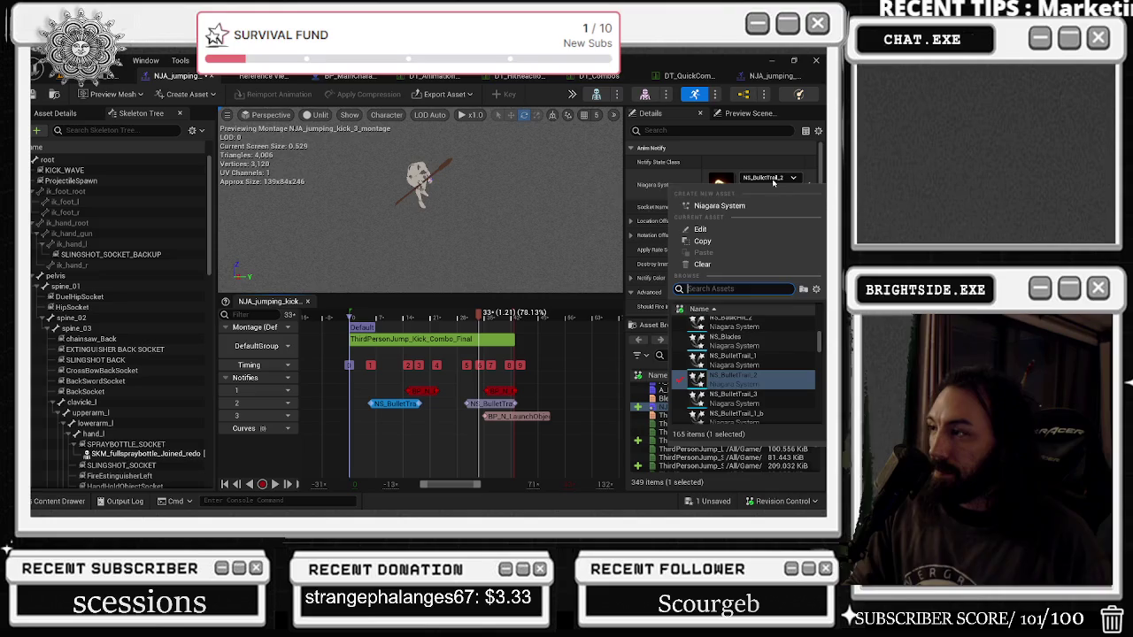
type("smok")
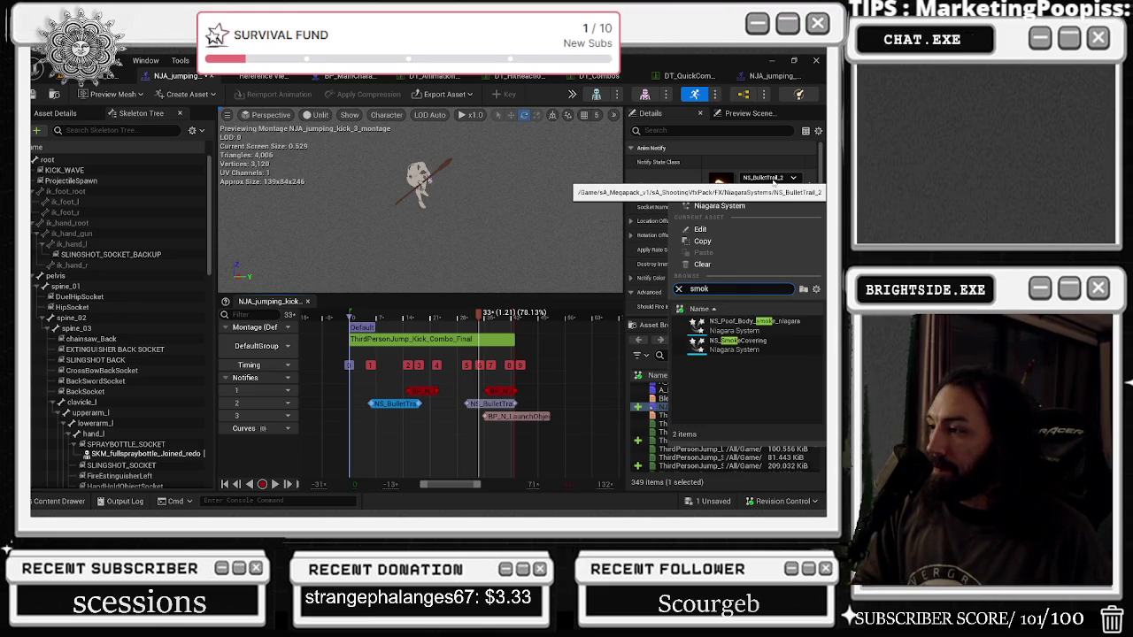
left_click(754, 321)
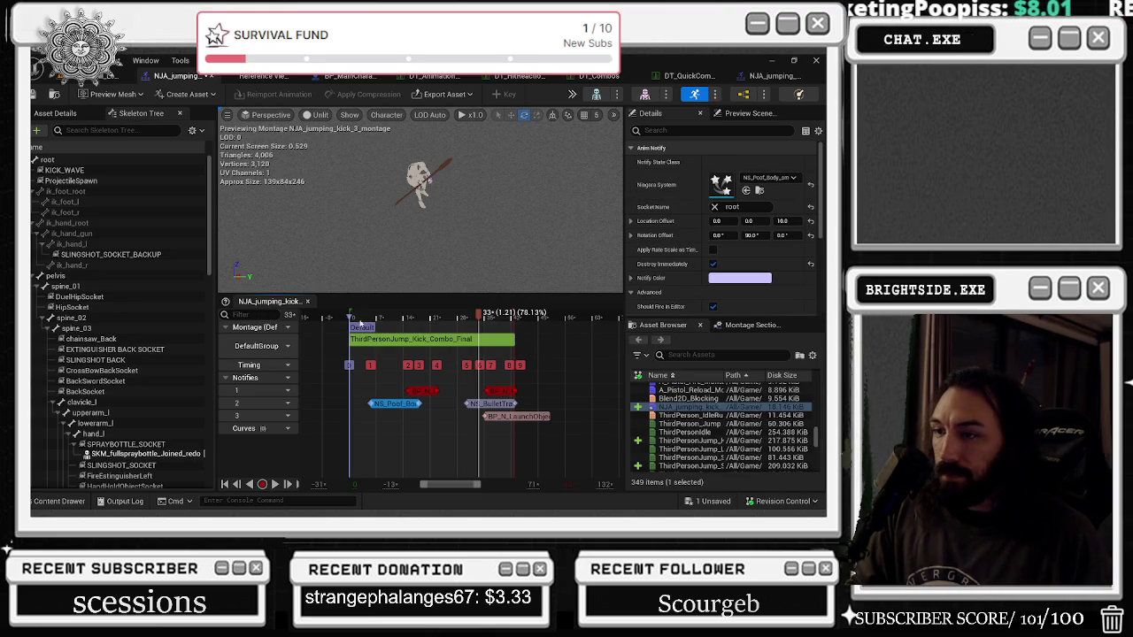
Step: Move the NS_BulletTrail notify to start at frame 11 (0.391 sec) and replay to check
left_click(394, 409)
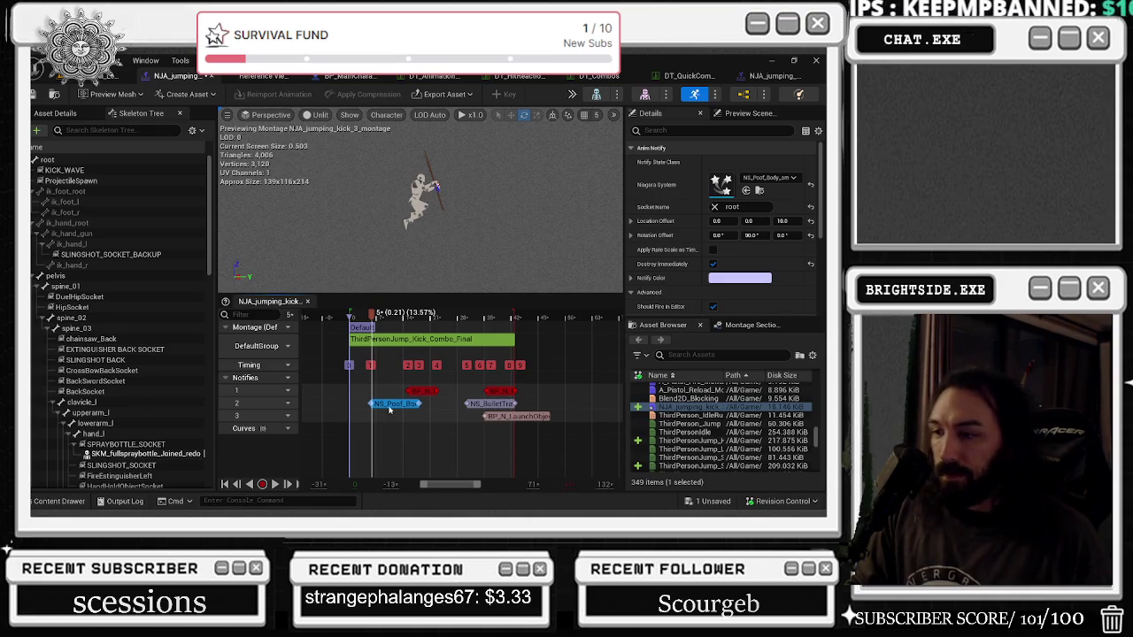
mouse_move(482, 404)
left_mouse_down()
mouse_move(407, 407)
mouse_move(481, 410)
left_mouse_up()
key("space")
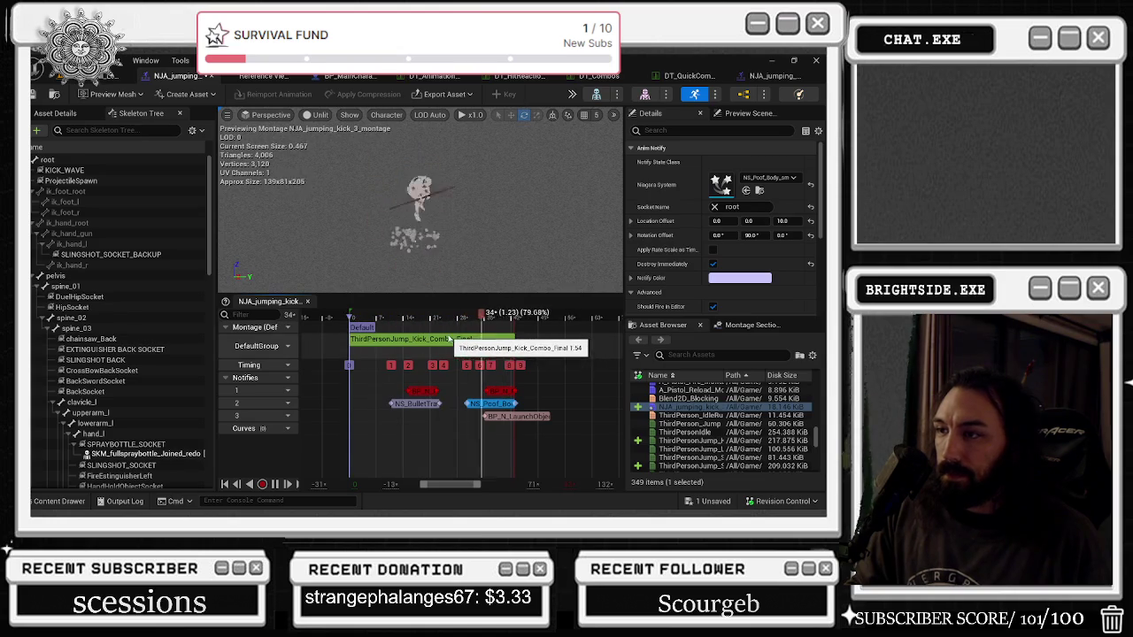
key("space")
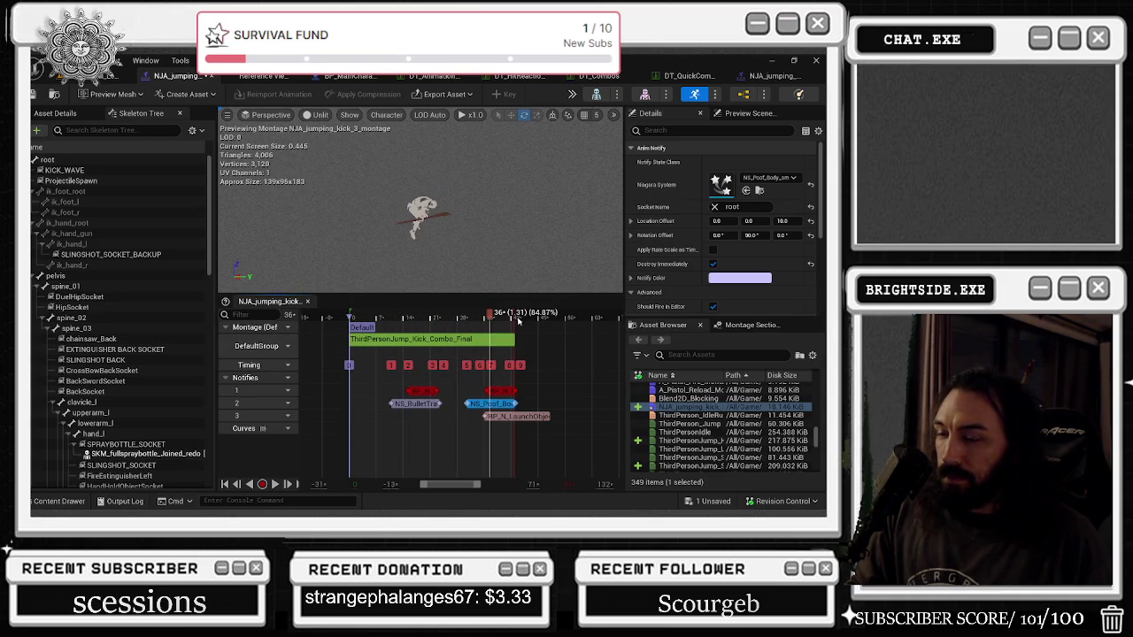
mouse_move(425, 317)
left_mouse_down()
mouse_move(362, 317)
mouse_move(408, 317)
left_mouse_up()
left_click(422, 406)
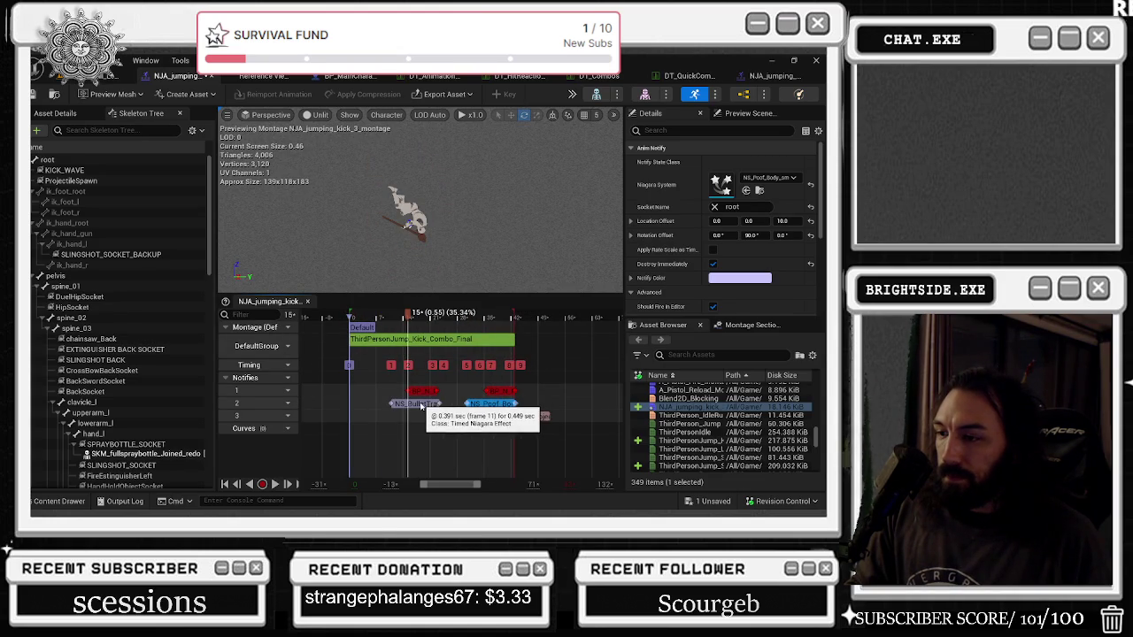
Step: Shorten the NS_BulletTrail notify and paste a copy of it at frame 16
key("space")
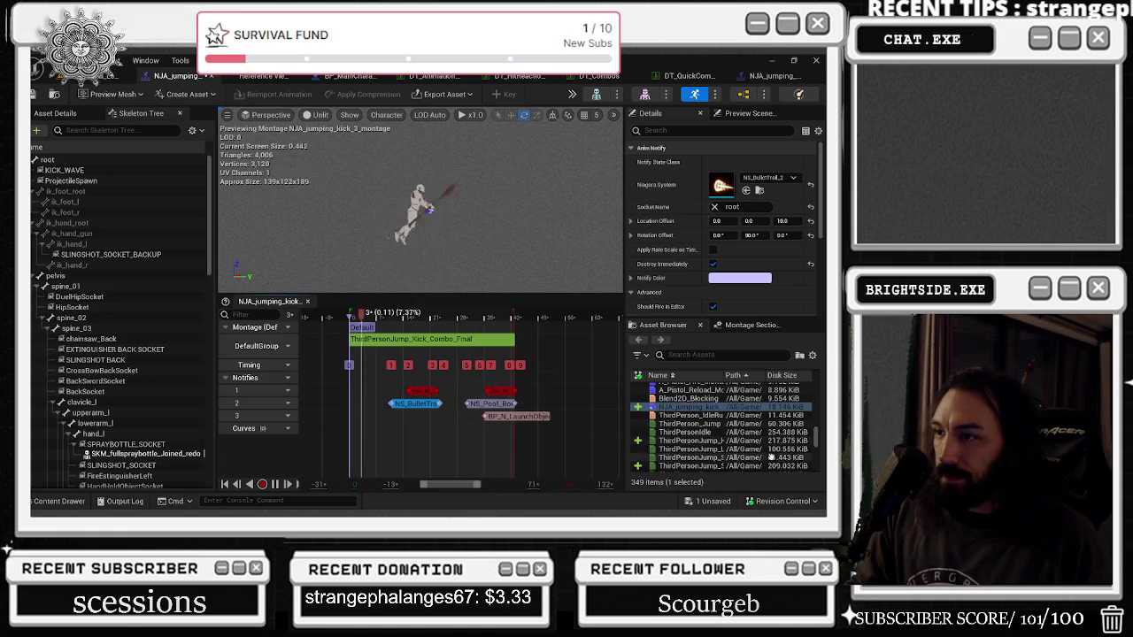
left_click(409, 358)
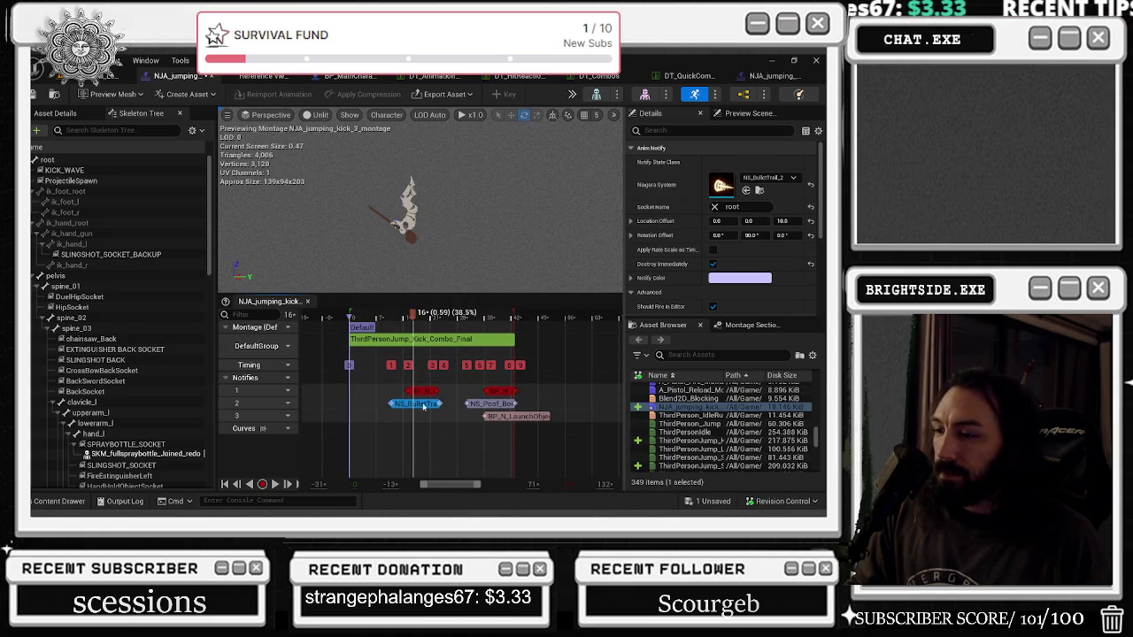
mouse_move(440, 404)
left_mouse_down()
mouse_move(407, 407)
mouse_move(459, 406)
left_mouse_up()
key("ctrl+c")
key("ctrl+v")
Step: Make the copied notify spawn NS_Fire_extinguisher_Trail on the hand_l socket, then return to the level
left_click(777, 180)
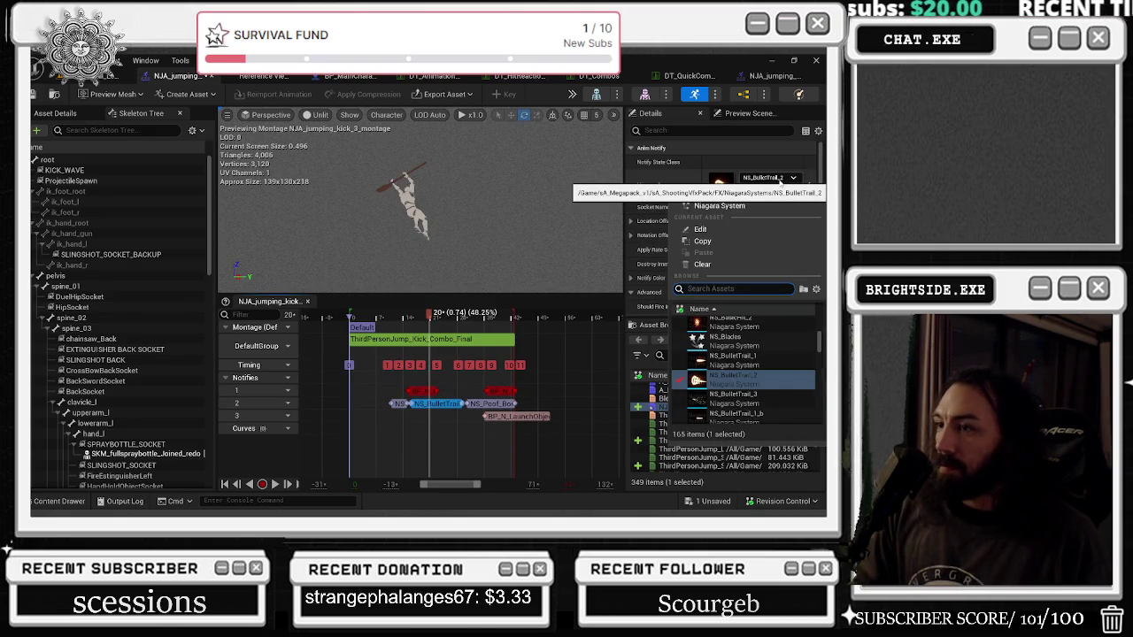
type("fire e")
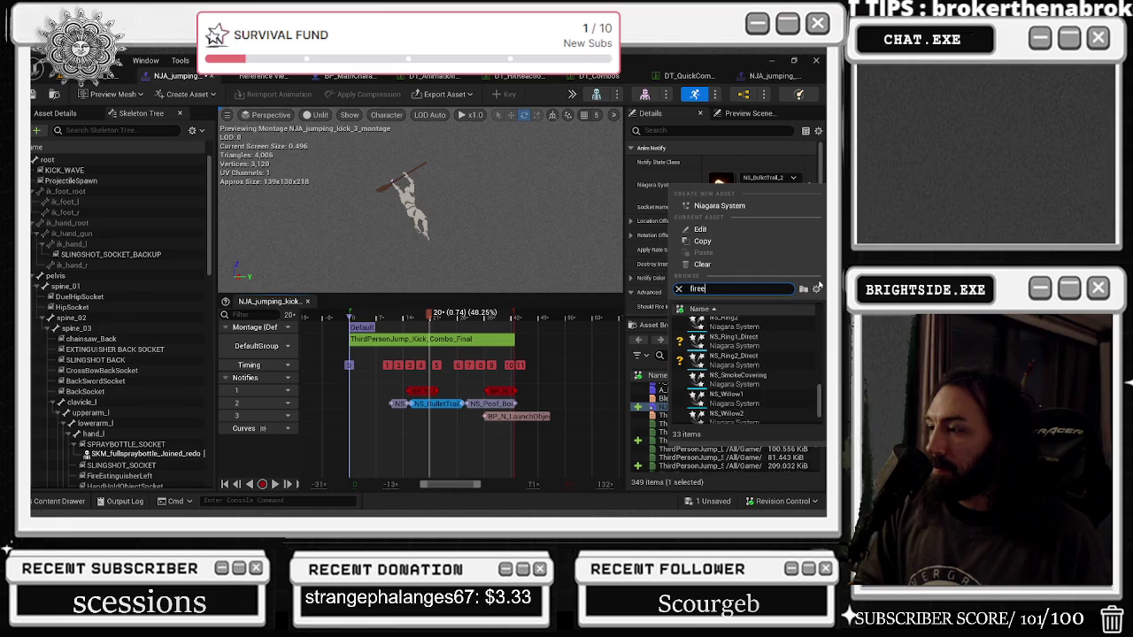
type("sting")
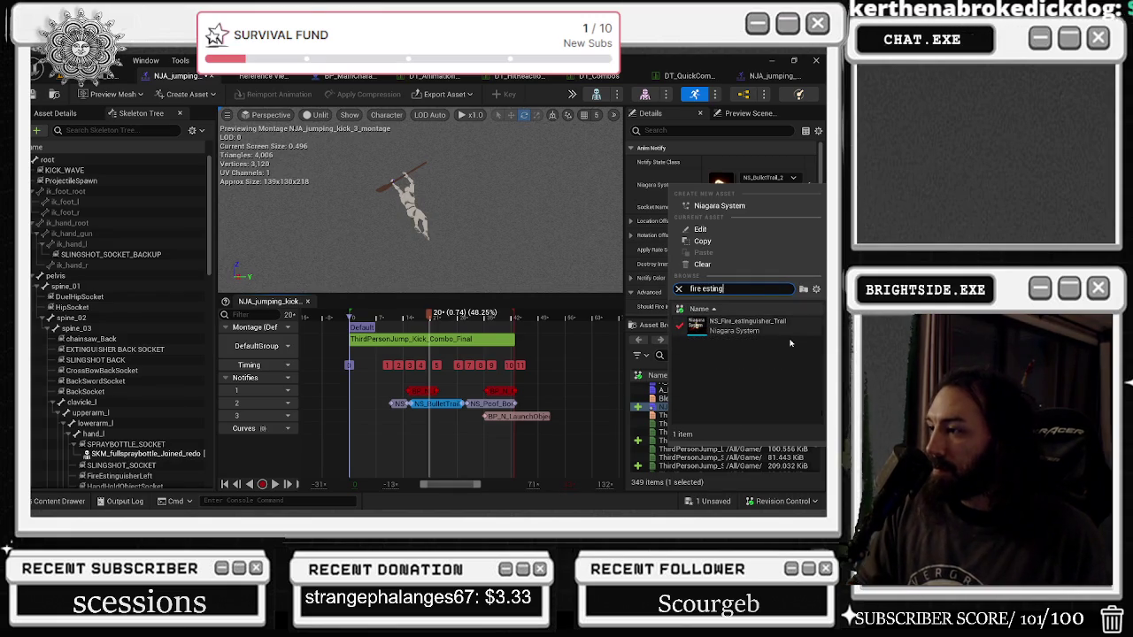
left_click(769, 333)
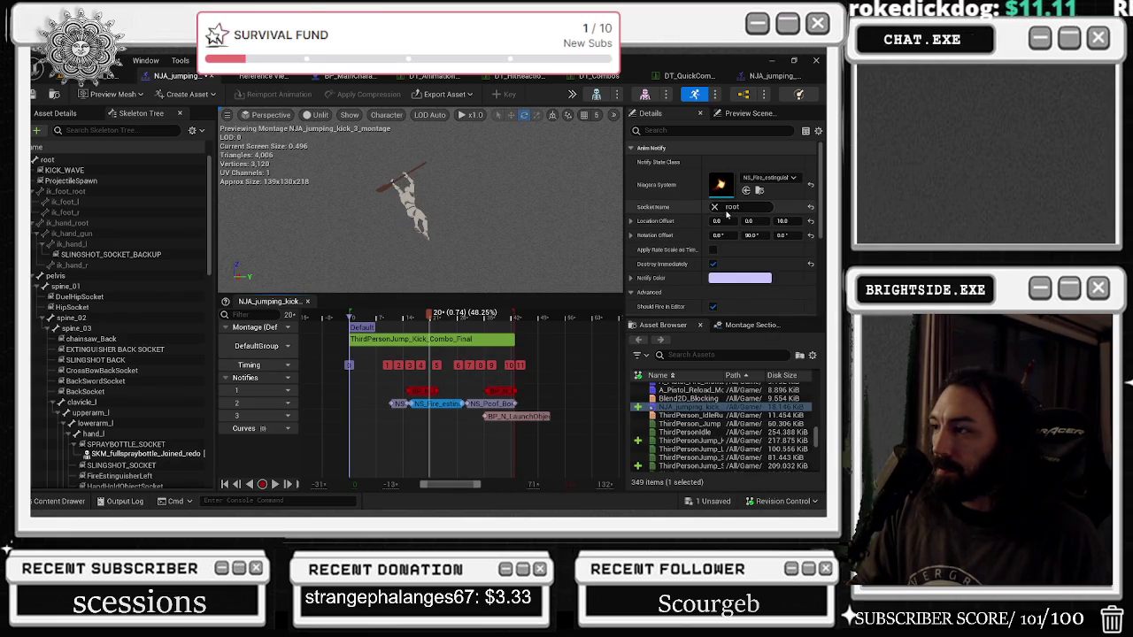
type("hand")
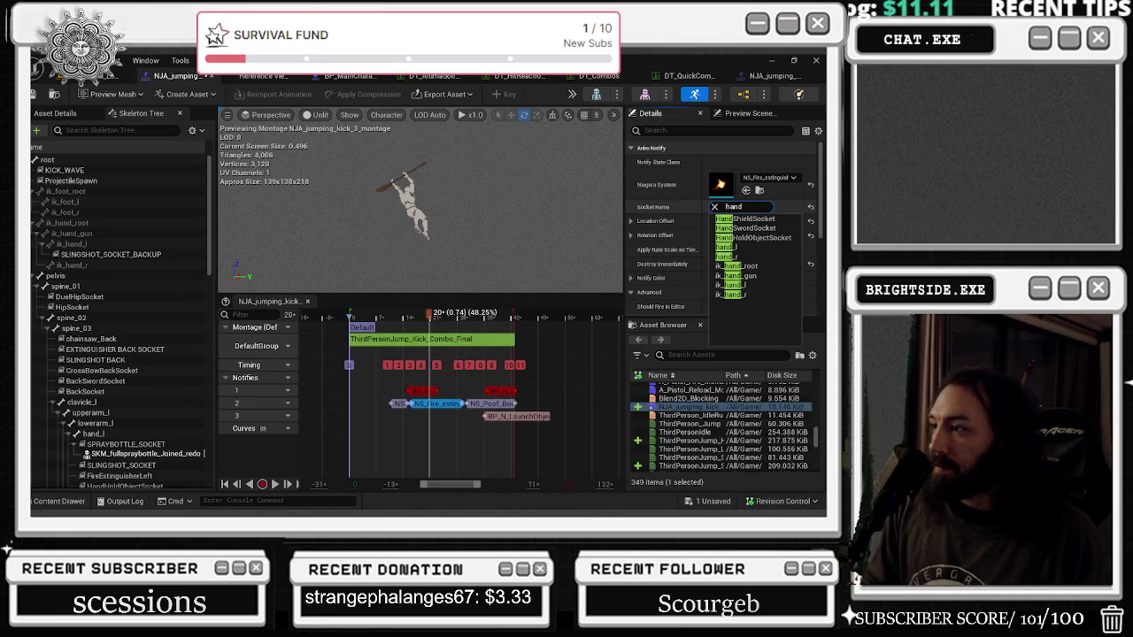
left_click(732, 251)
left_click(114, 75)
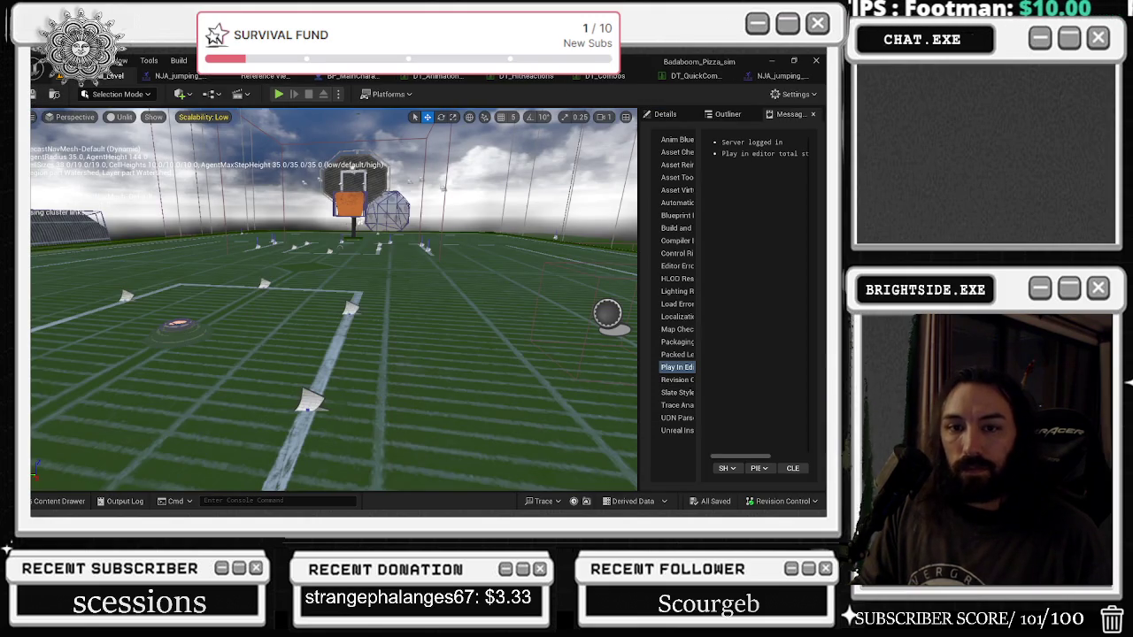
Step: Play-test the level with the new kick, then stop and reopen the jumping kick montage
left_click(278, 95)
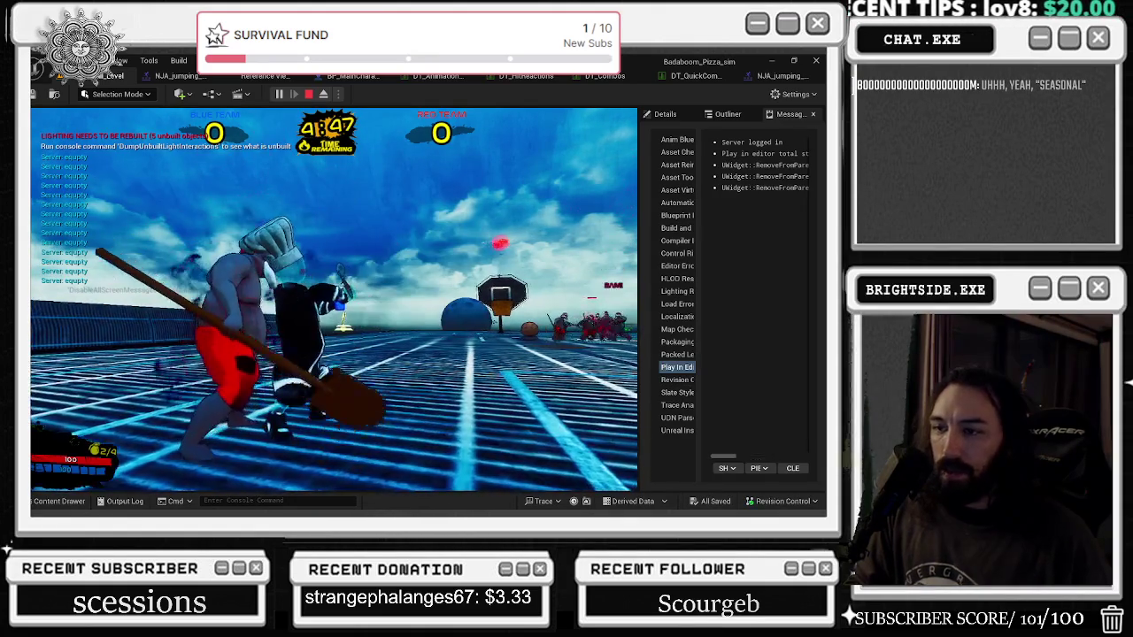
key("Escape")
left_click(774, 75)
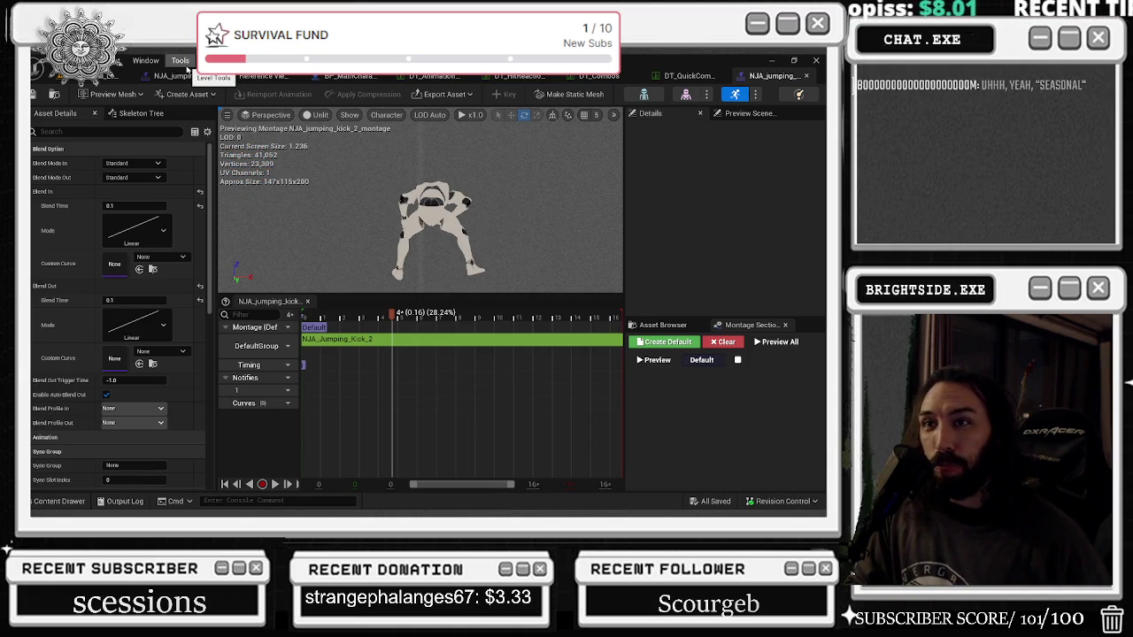
Step: Delete the small stray notify from the NJA_jumping_kick_3 montage and replay the preview
left_click(180, 76)
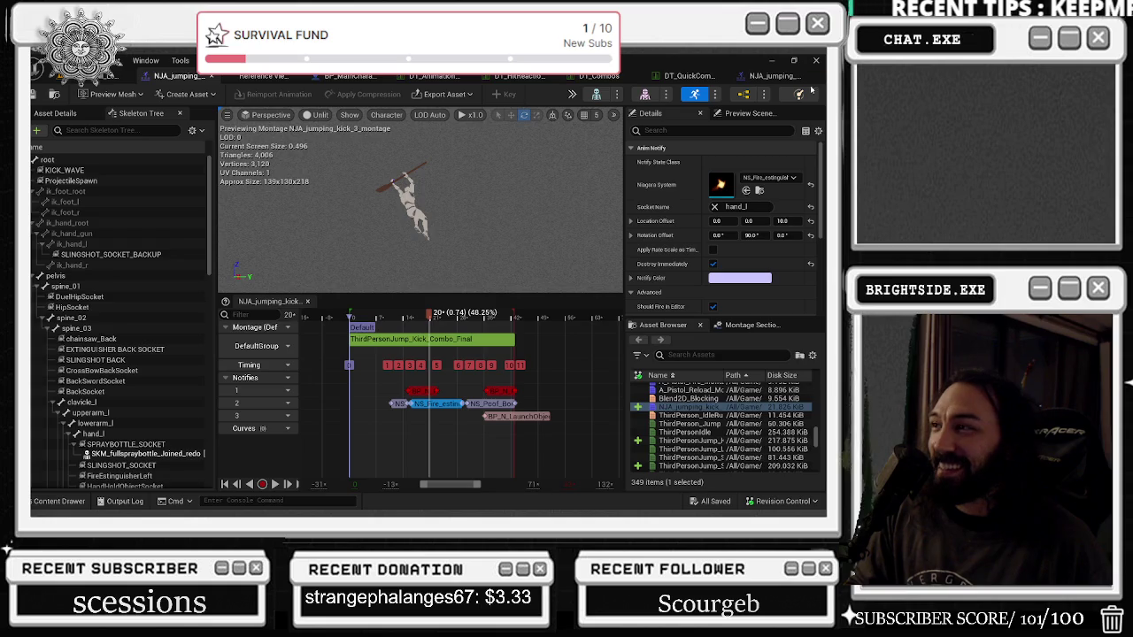
left_click(769, 77)
left_click(179, 76)
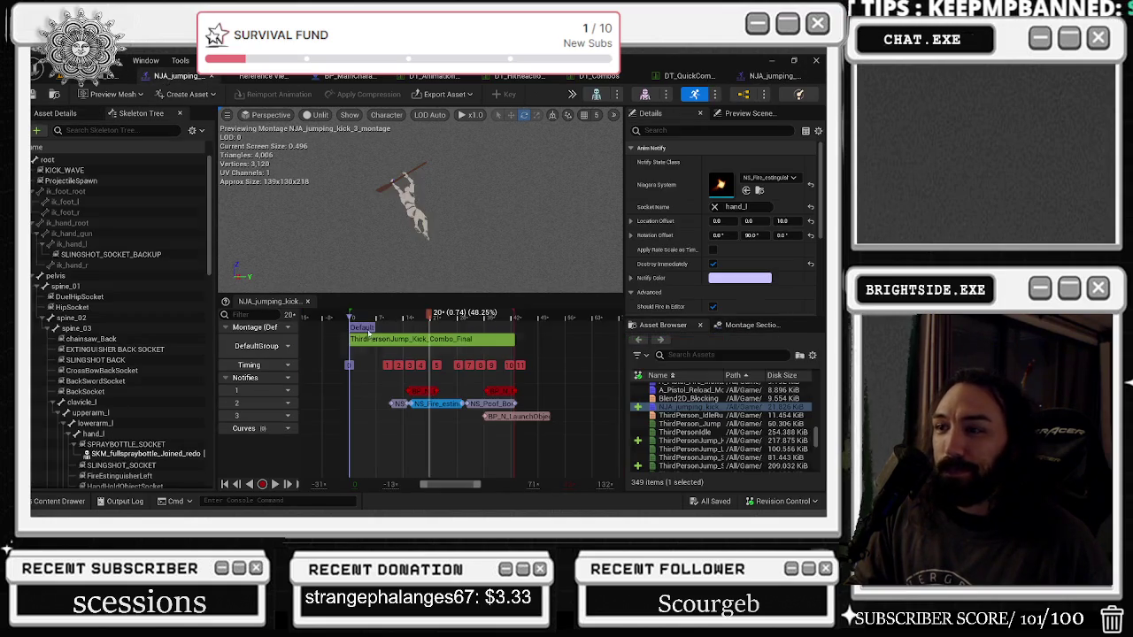
left_click_drag(384, 399, 399, 420)
key("Delete")
key("space")
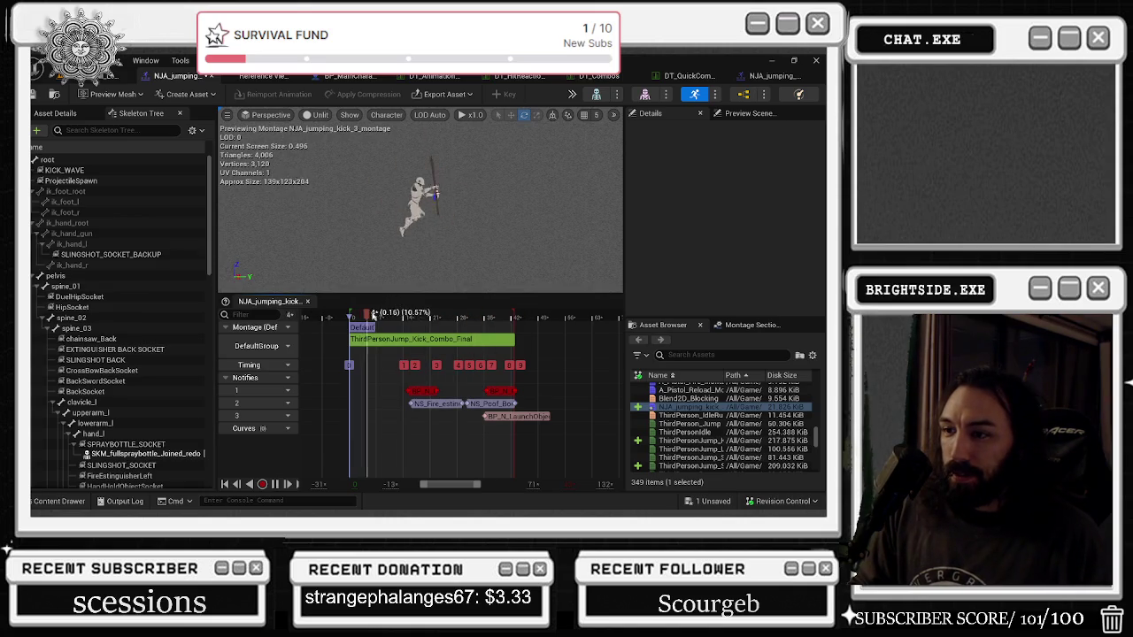
Step: Untick Destroy Immediately on the NS_Poof notify, check the fire trail notify, and save
left_click(484, 405)
left_click(713, 263)
key("space")
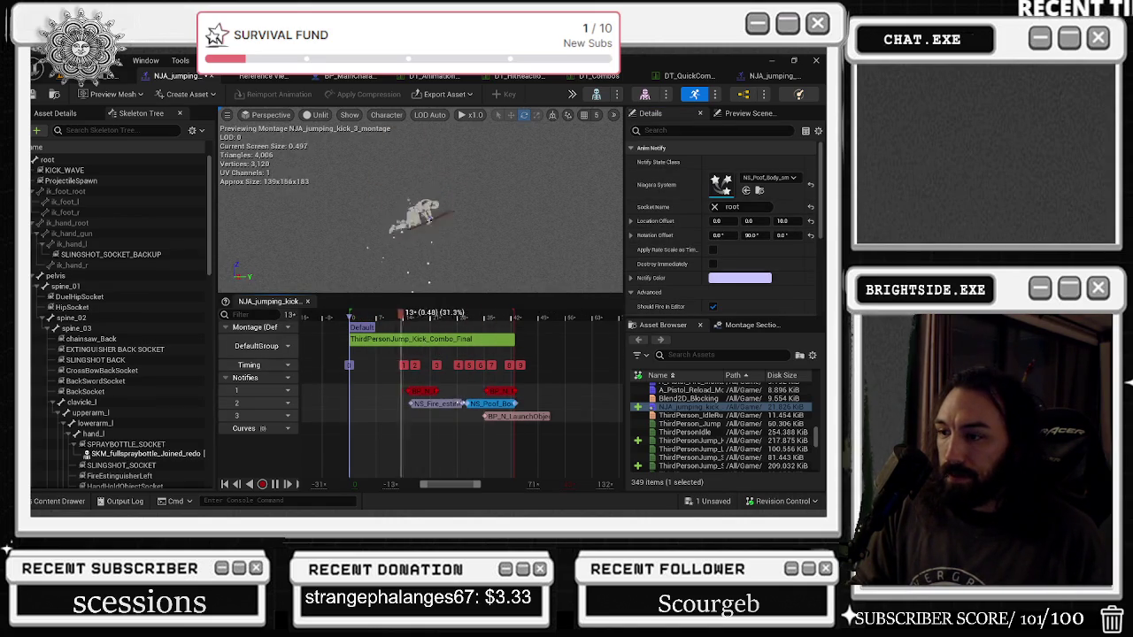
left_click(434, 403)
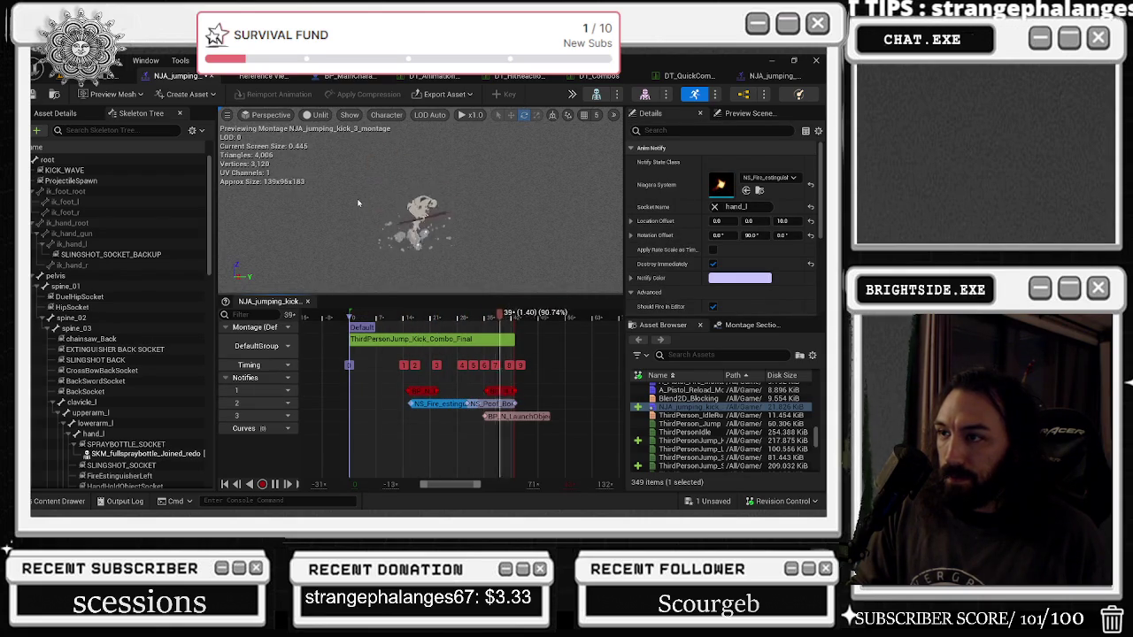
key("ctrl+s")
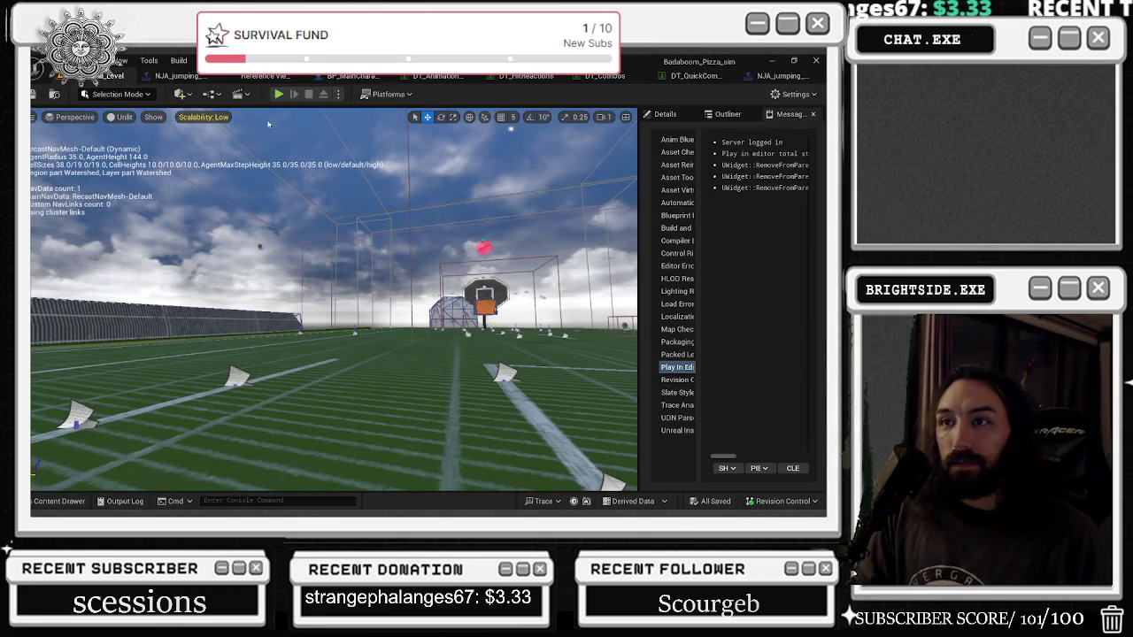
left_click(279, 94)
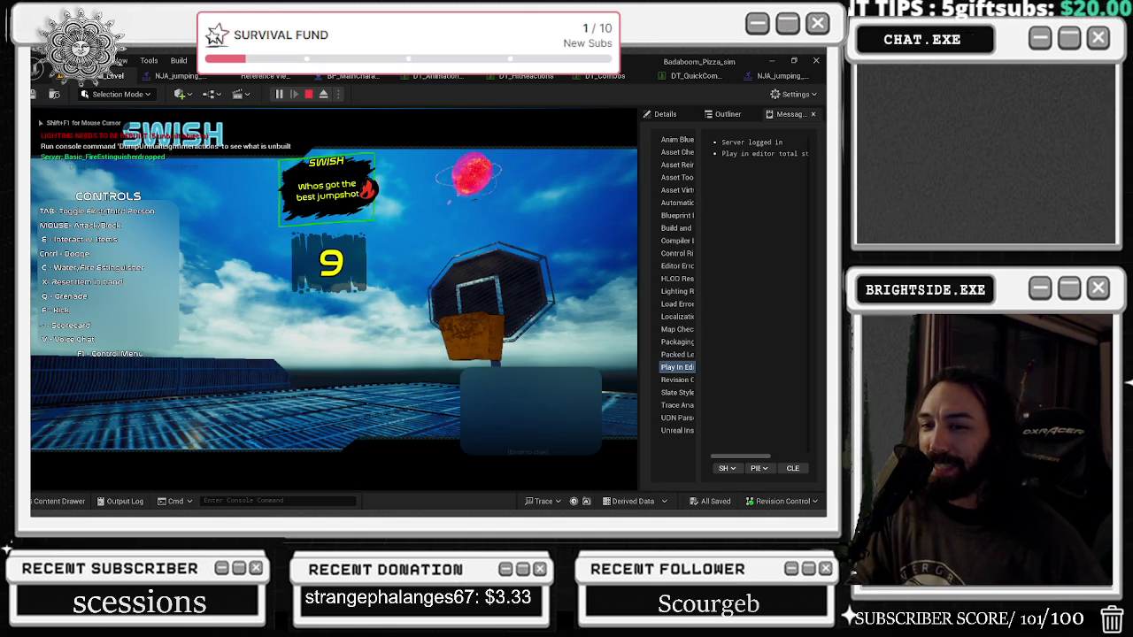
key("Tab")
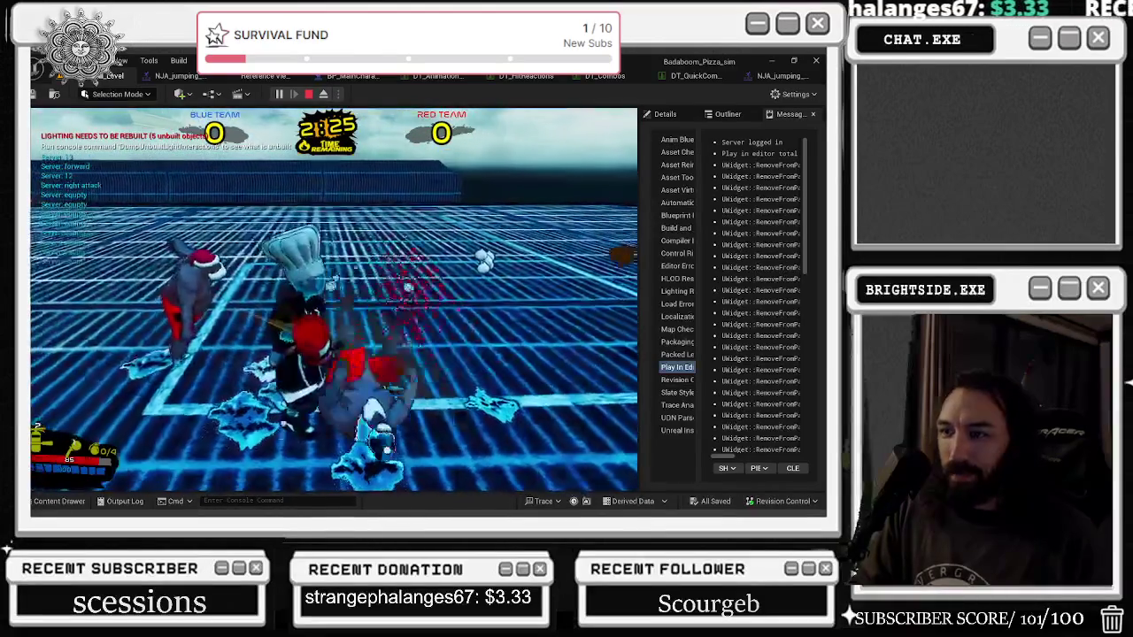
key("Escape")
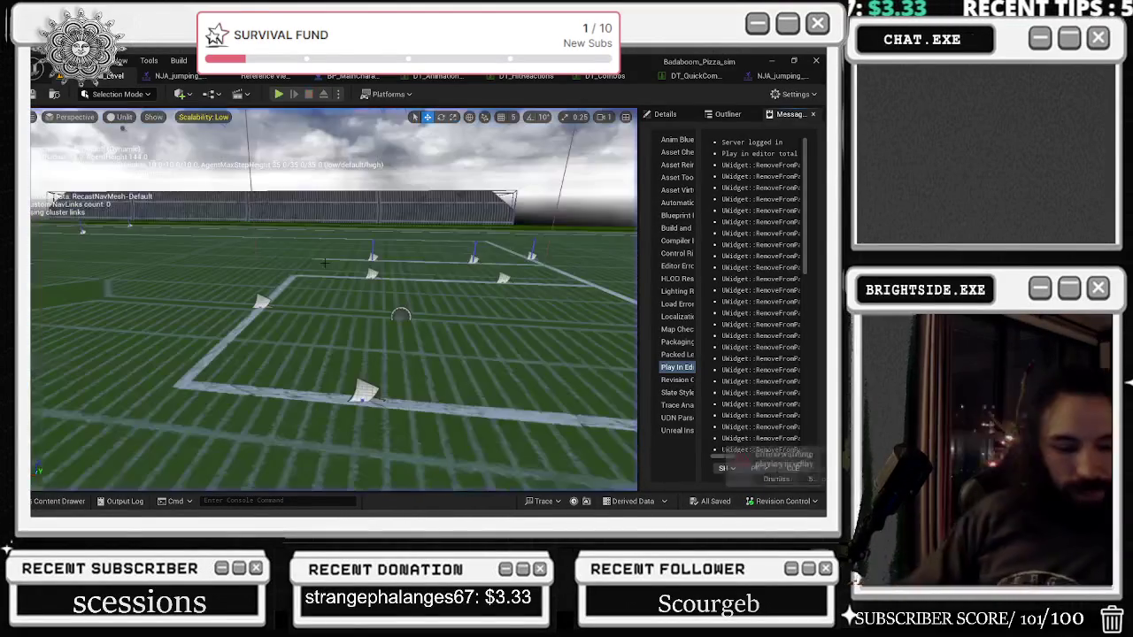
key("alt+Tab")
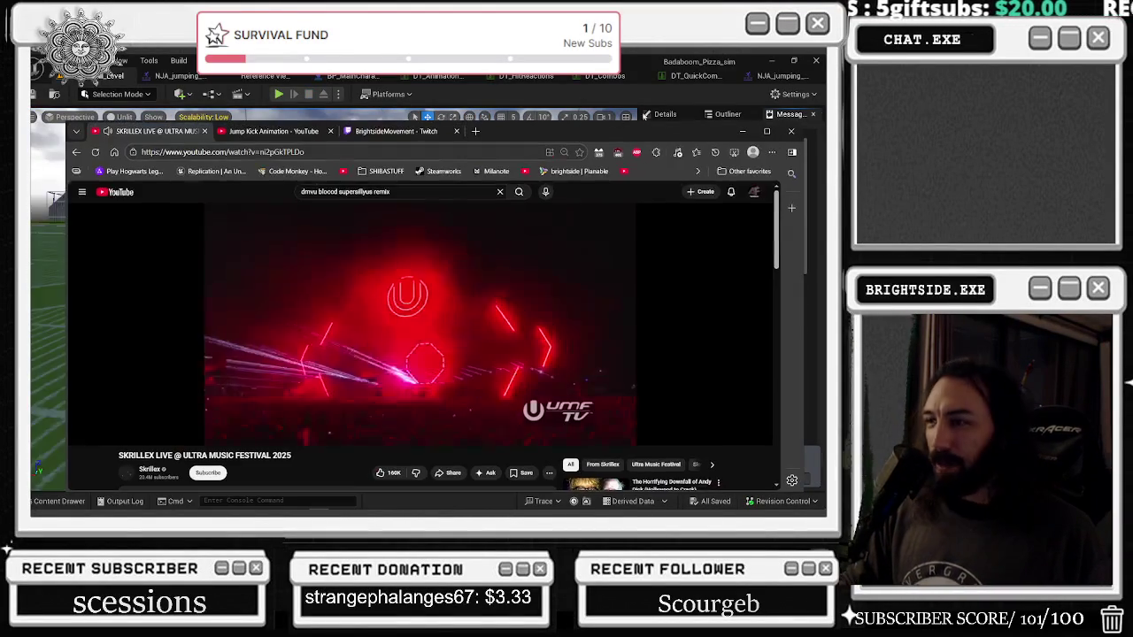
Step: Mark one recommended YouTube video as Not interested
key("t")
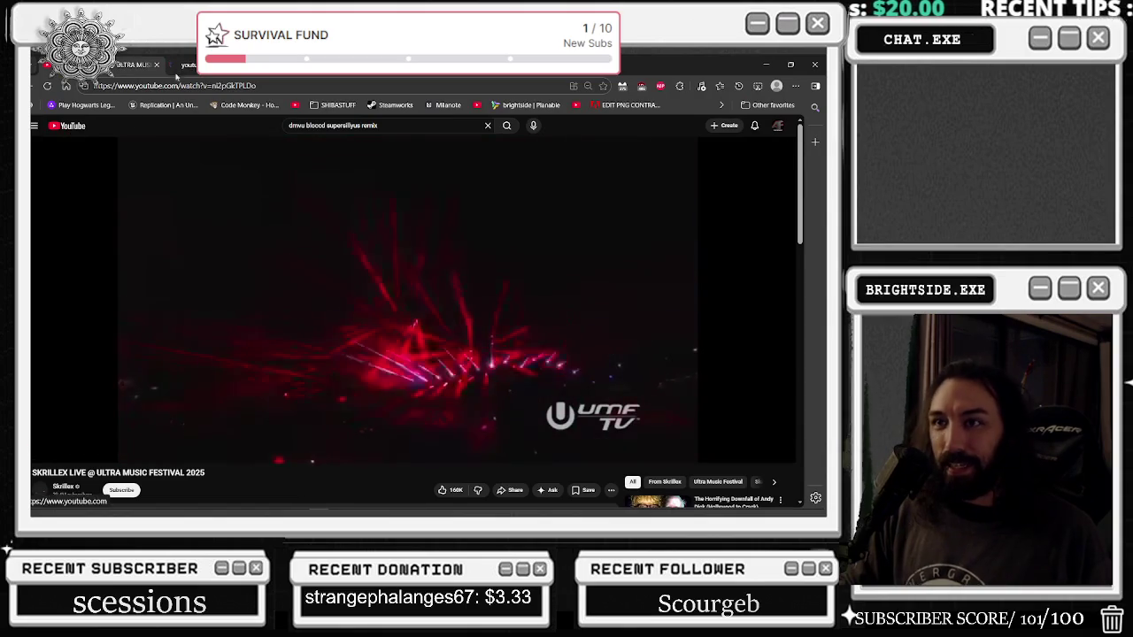
scroll(444, 308, "down", 2)
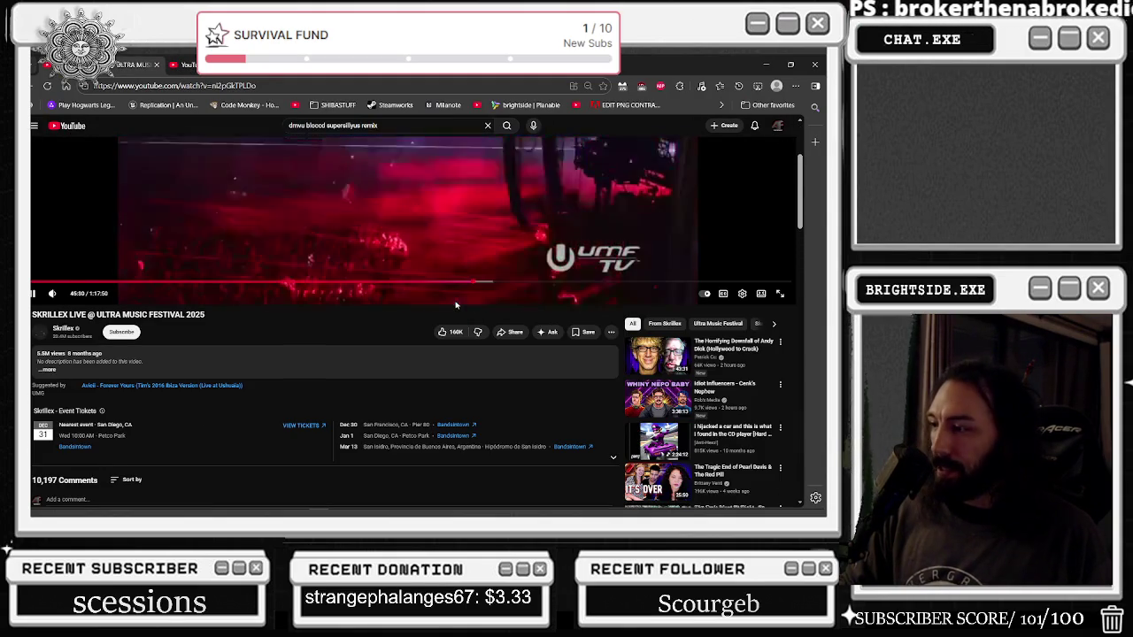
scroll(455, 305, "down", 1)
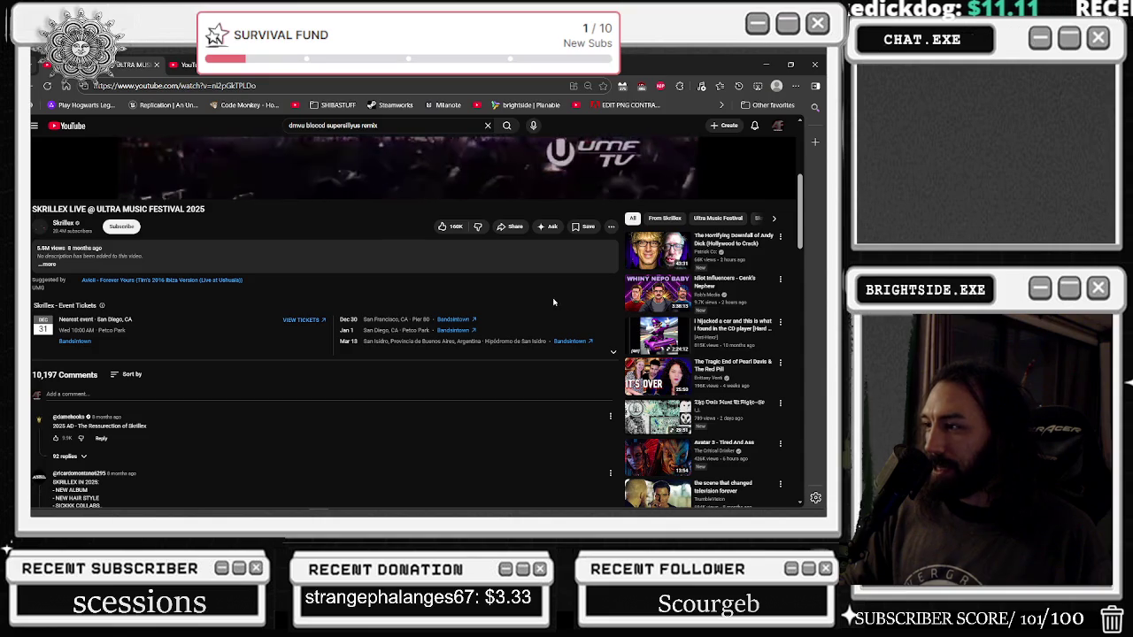
left_click(781, 279)
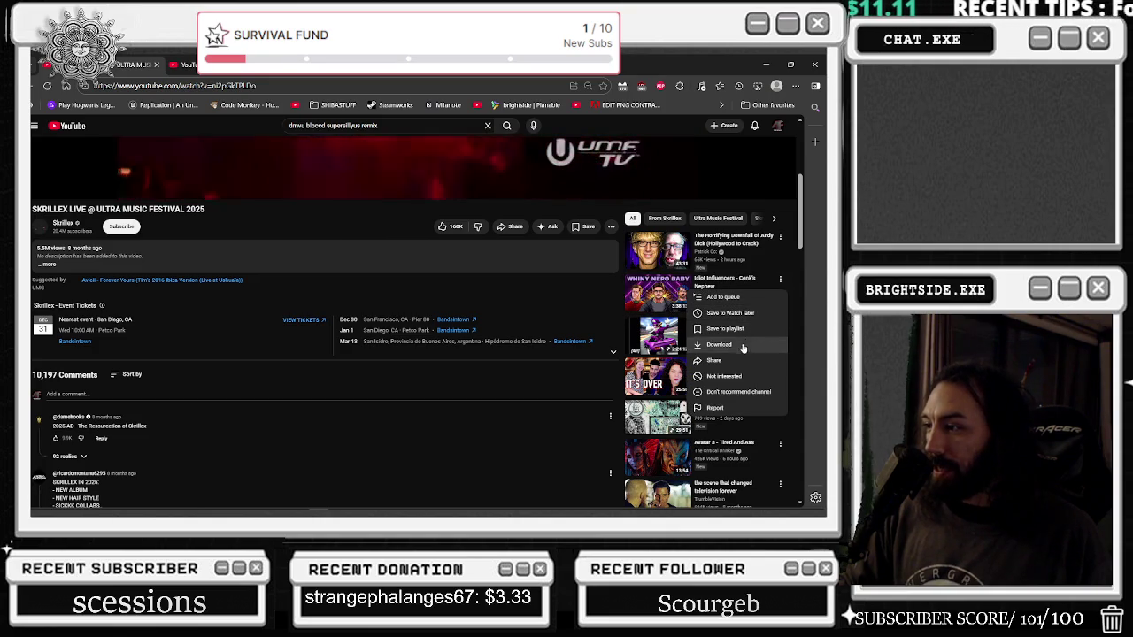
left_click(735, 383)
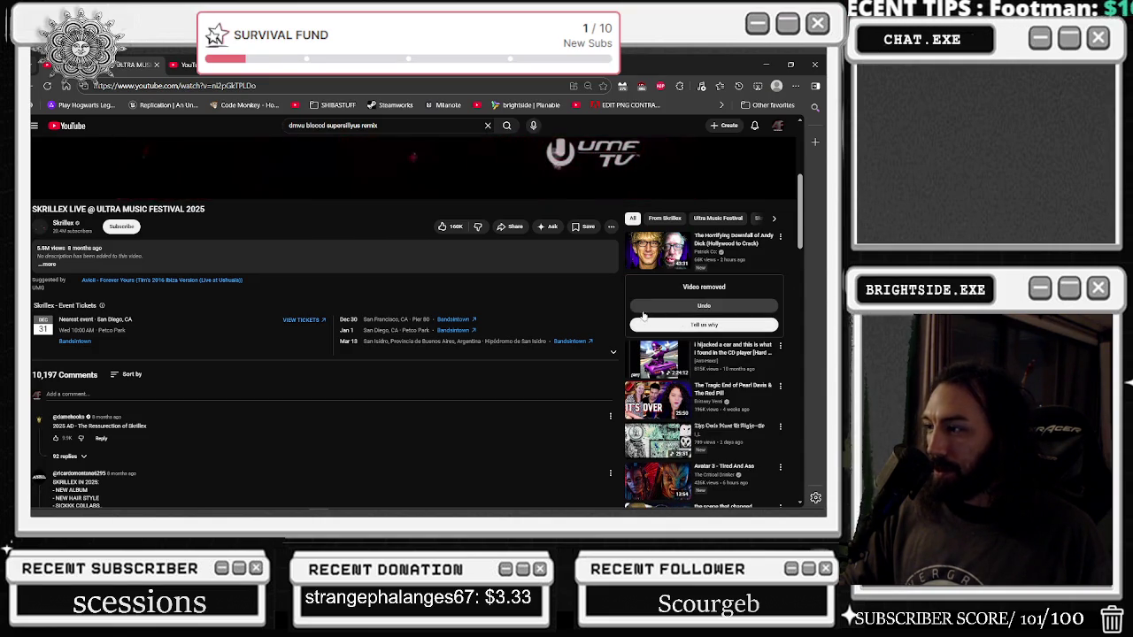
Step: Watch the ULTRA MUSIC FESTIVAL 2025 set full screen at a different quality
scroll(547, 334, "down", 1)
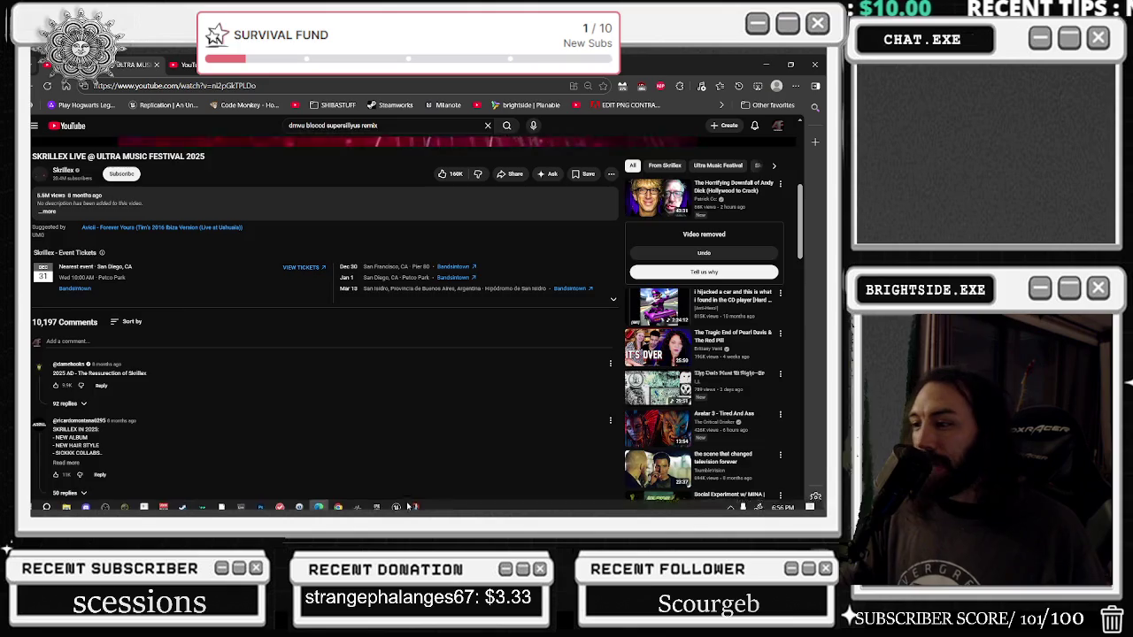
scroll(544, 341, "up", 3)
left_click(780, 451)
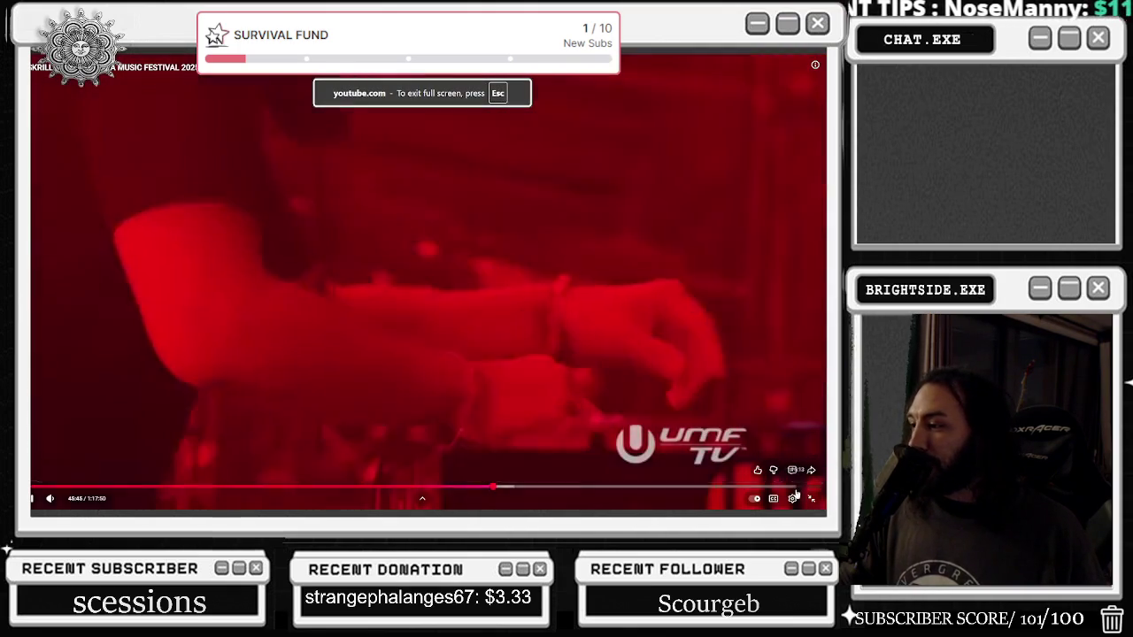
left_click(792, 498)
left_click(752, 462)
left_click(742, 400)
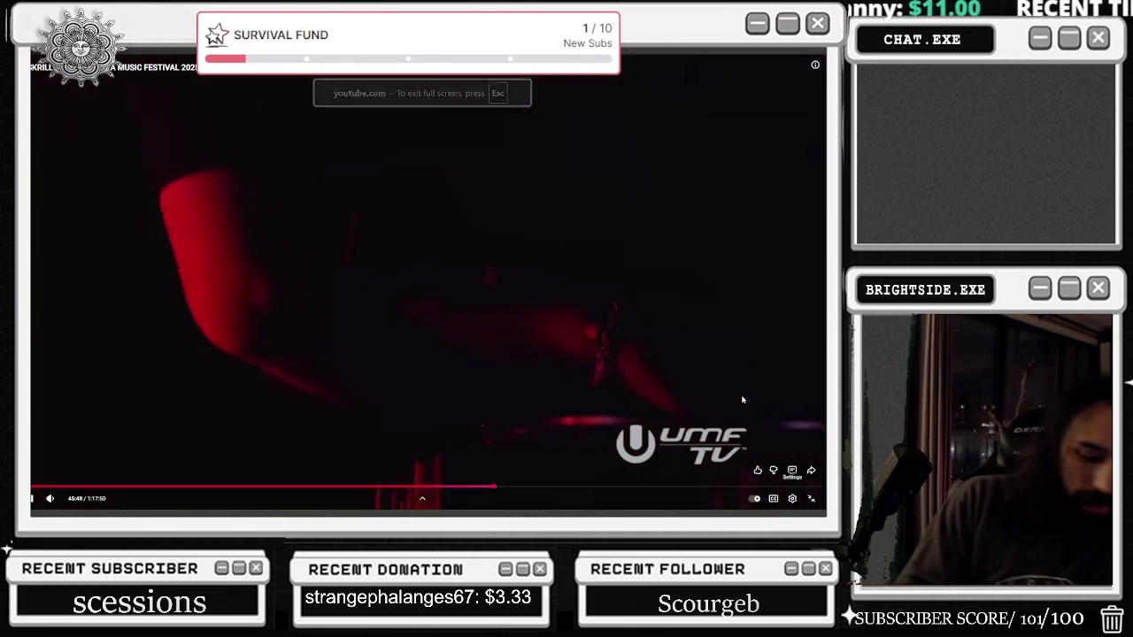
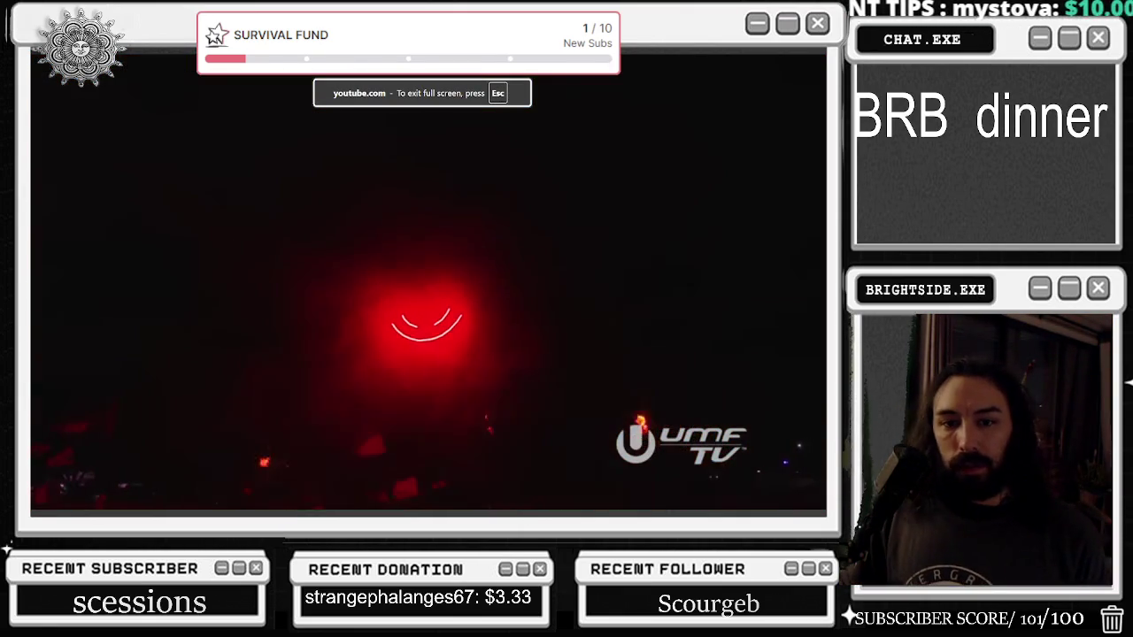
Step: Take the Ultra Music Festival video out of full screen, then return to the Unreal Editor
key("alt+Tab")
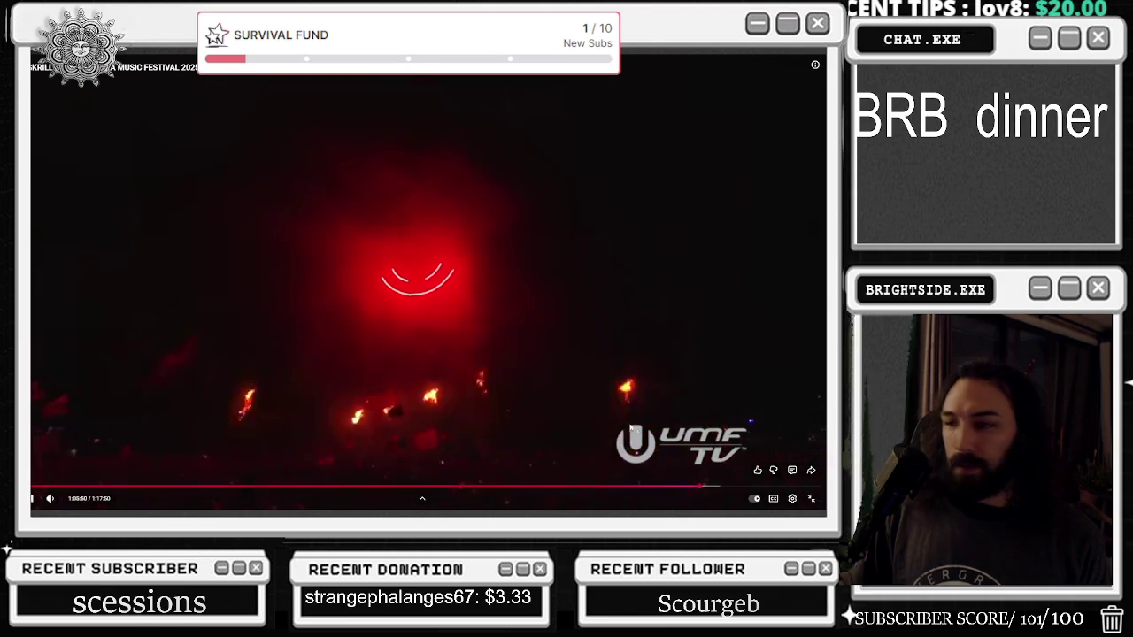
left_click(812, 503)
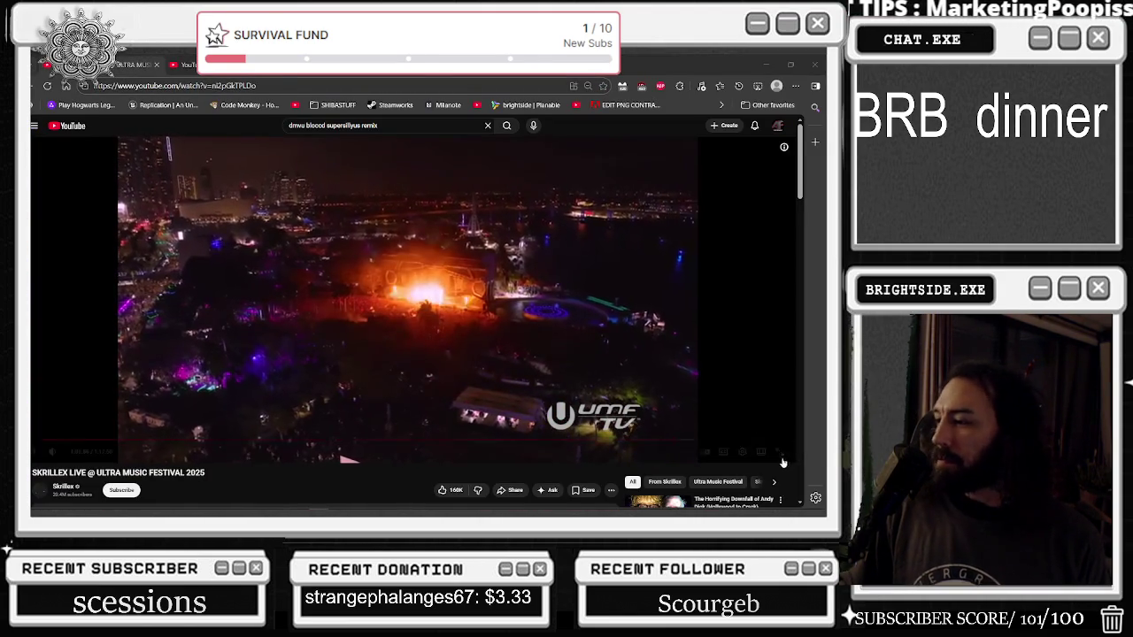
double_click(476, 290)
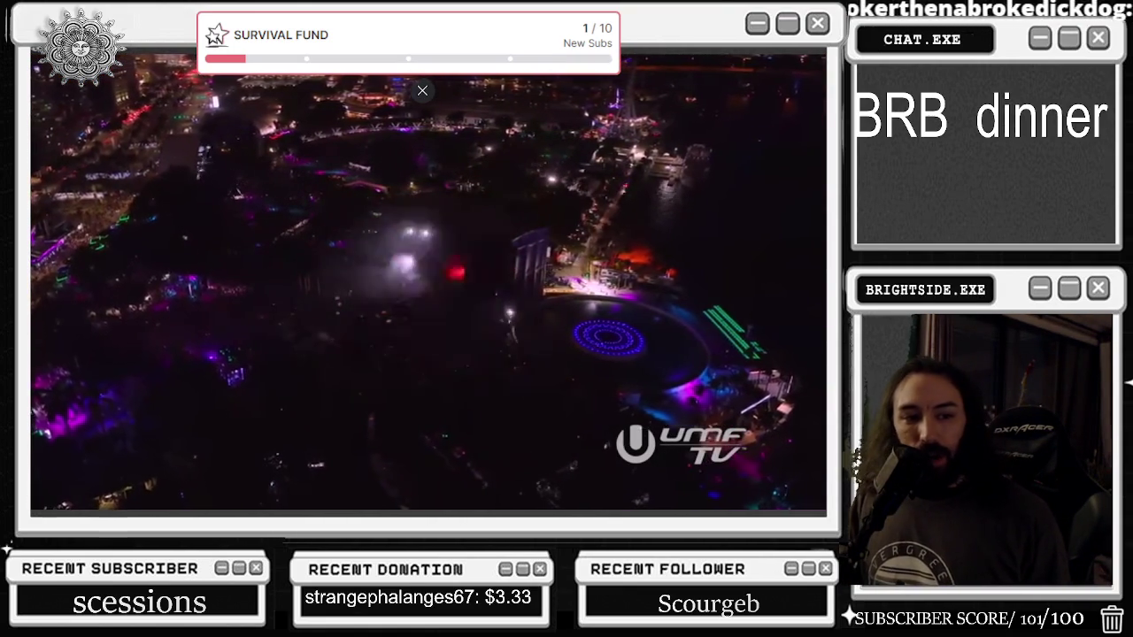
mouse_move(806, 506)
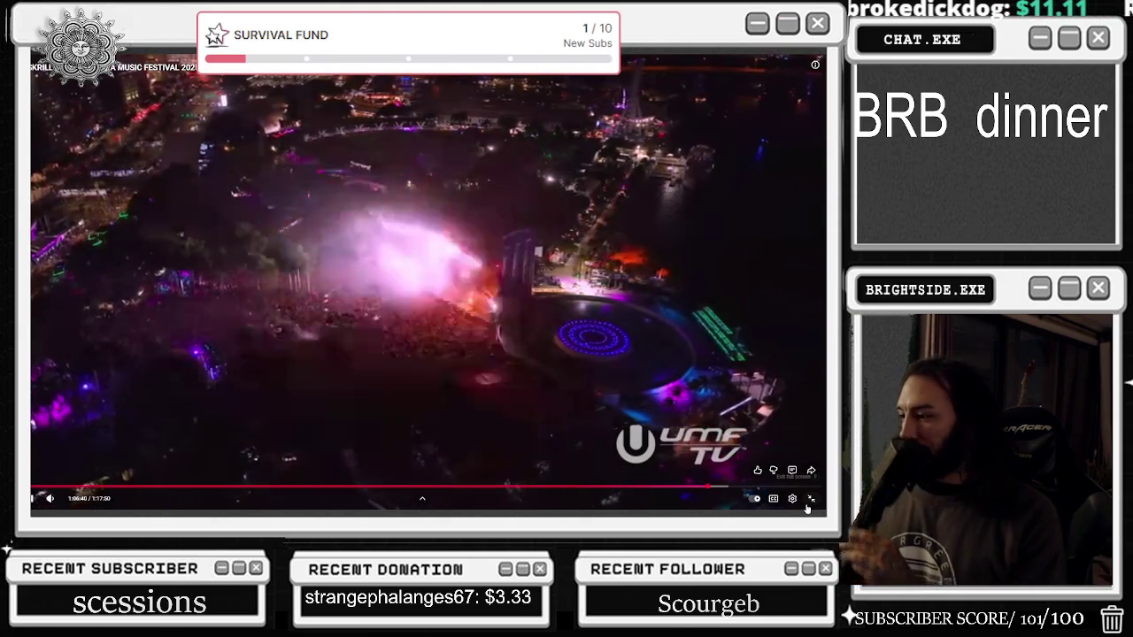
left_click(808, 501)
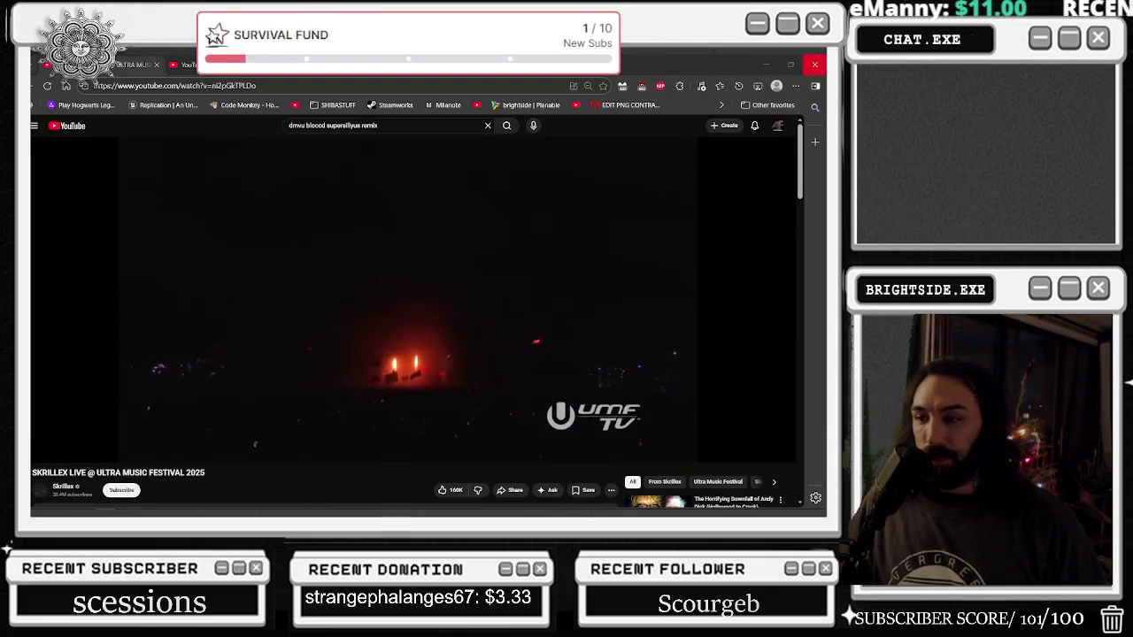
key("alt+Tab")
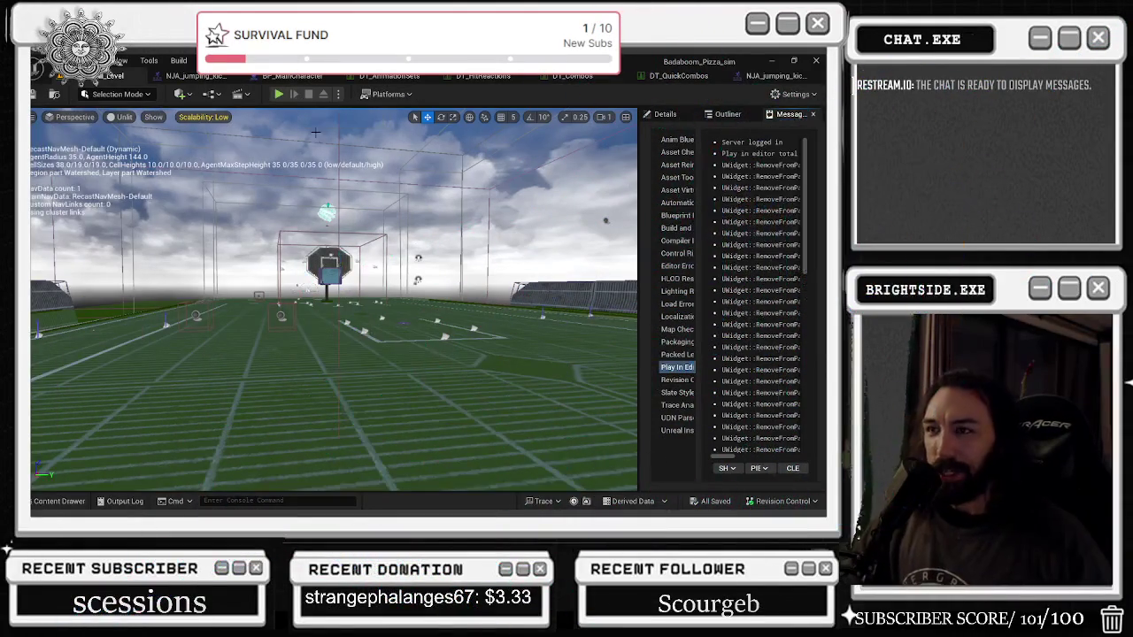
Step: Run a short Play-In-Editor test of the game, then end it
left_click(273, 94)
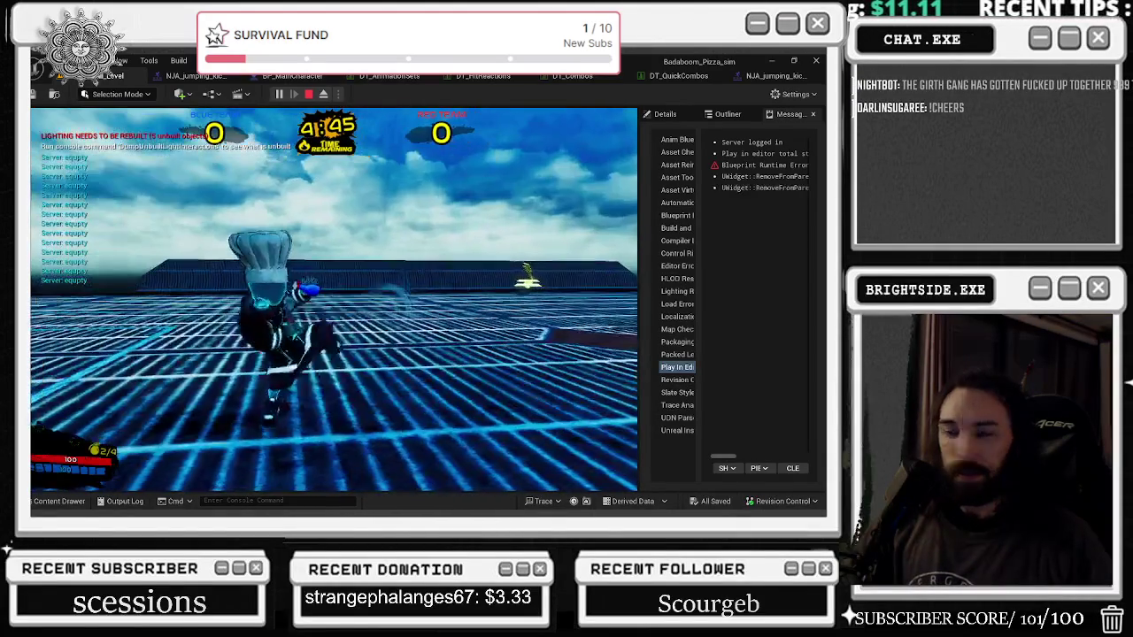
key("Escape")
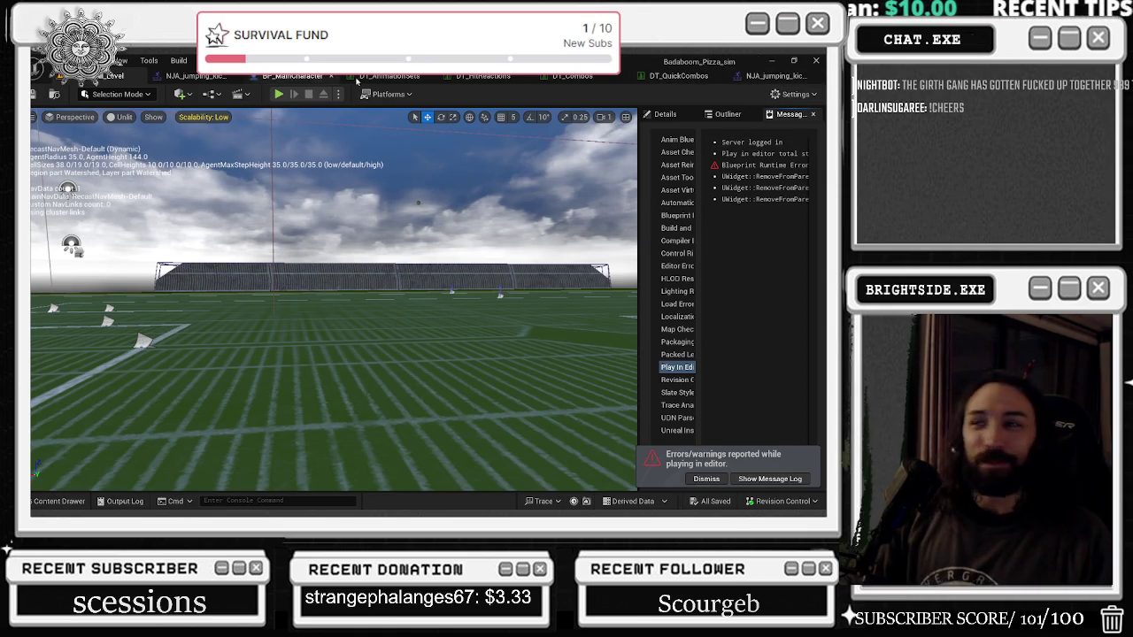
left_click(572, 76)
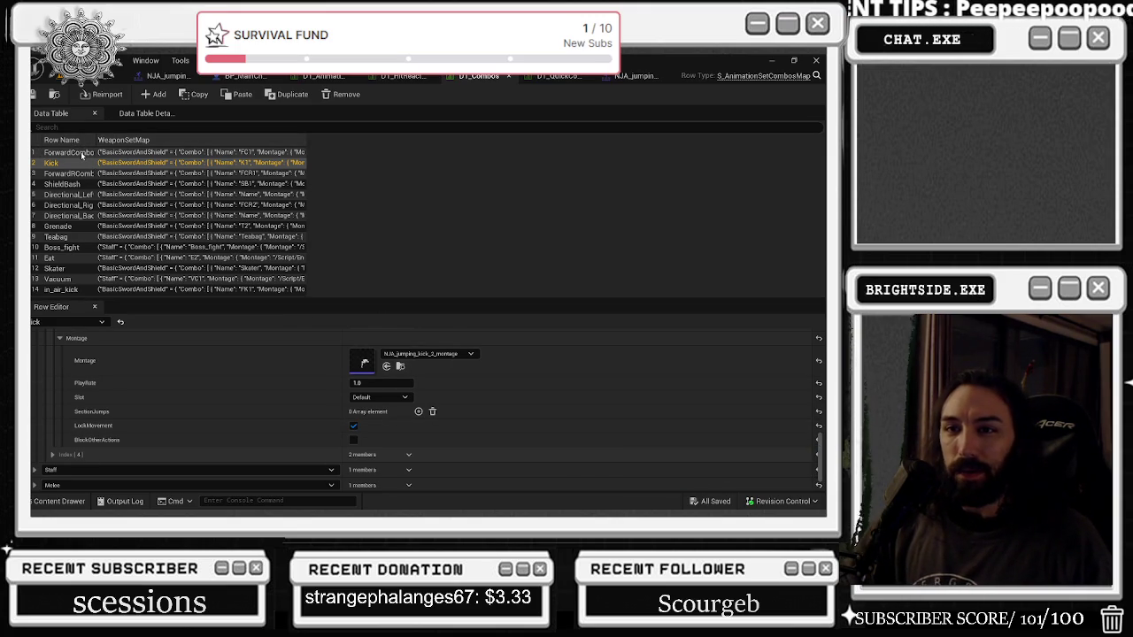
left_click(60, 289)
scroll(279, 355, "up", 5)
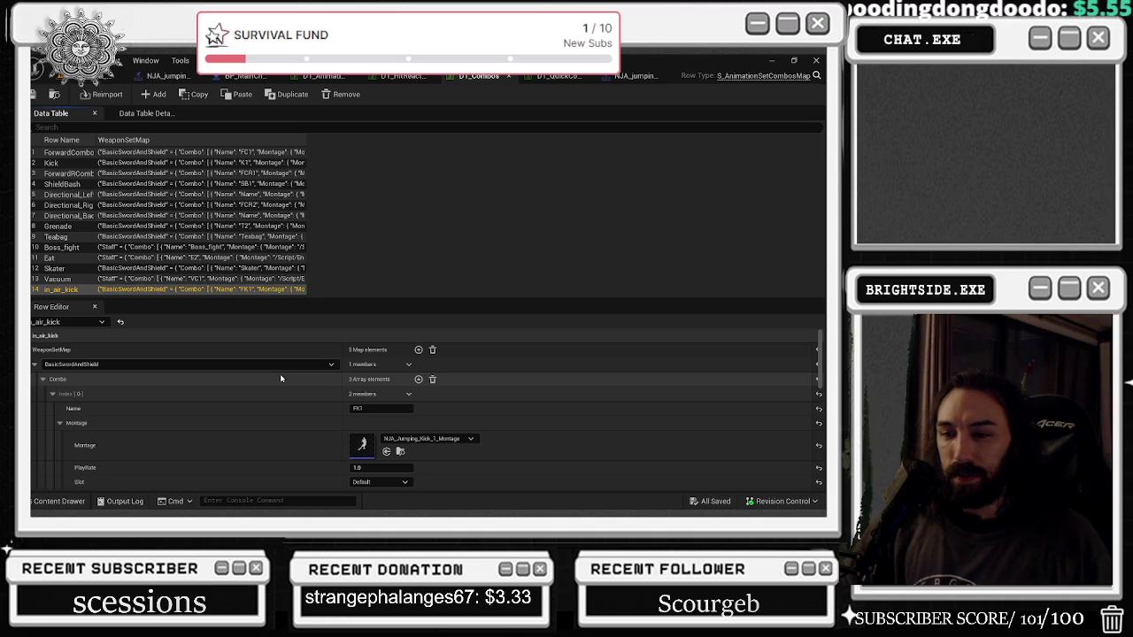
scroll(281, 379, "down", 5)
scroll(277, 392, "down", 2)
scroll(276, 391, "down", 3)
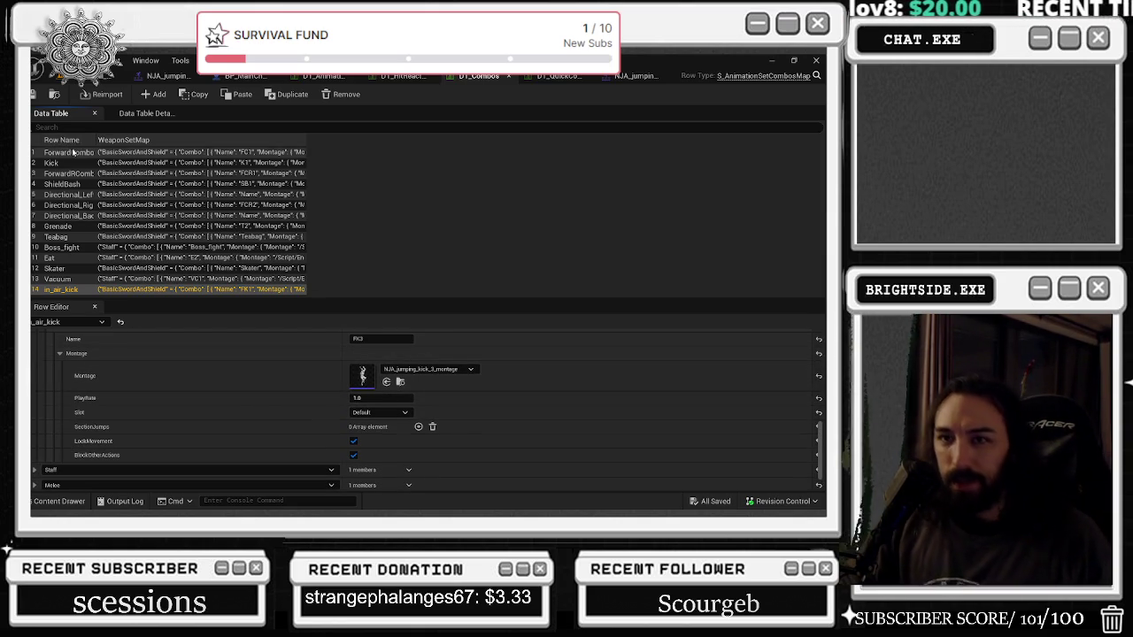
left_click(73, 152)
scroll(310, 382, "down", 3)
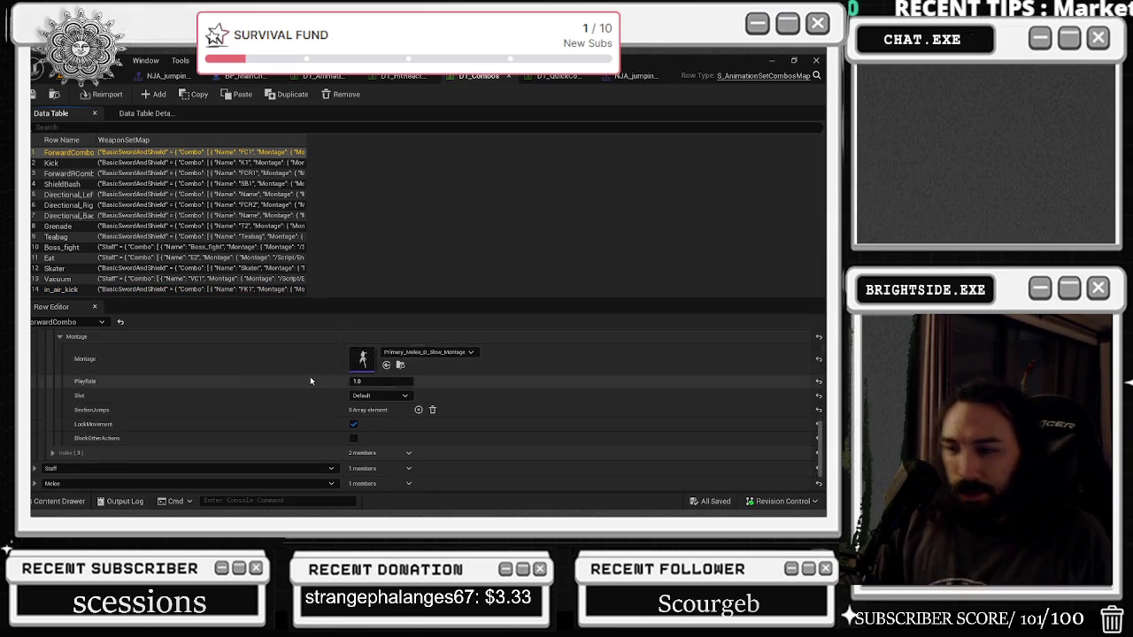
left_click(50, 405)
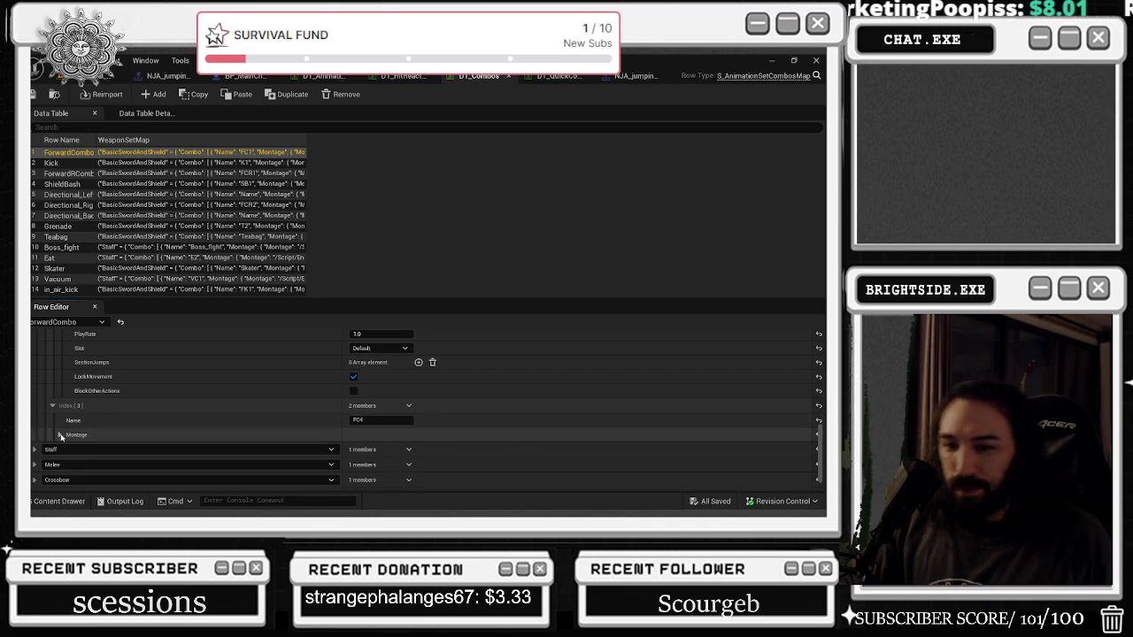
left_click(61, 435)
scroll(231, 392, "down", 2)
scroll(215, 384, "up", 5)
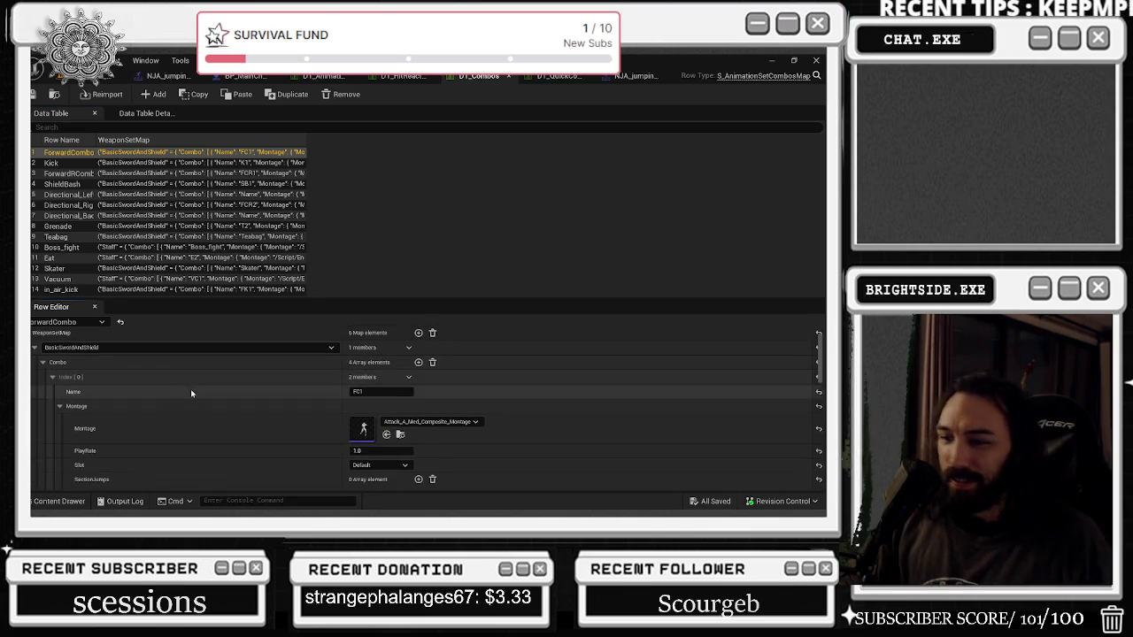
scroll(190, 390, "down", 3)
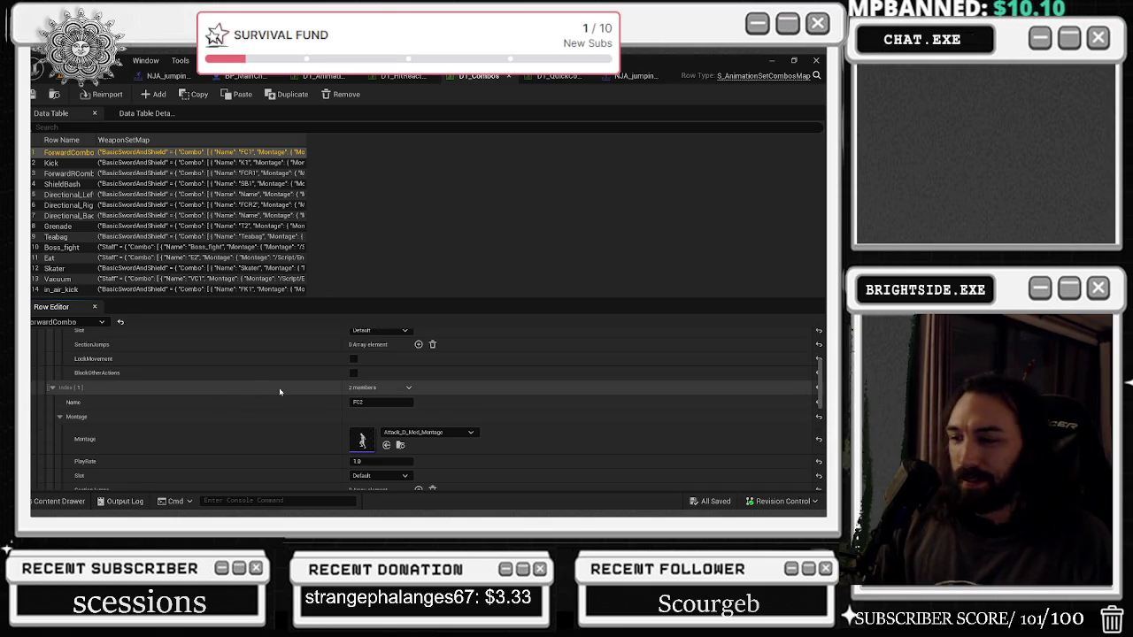
scroll(277, 386, "down", 3)
scroll(276, 392, "down", 2)
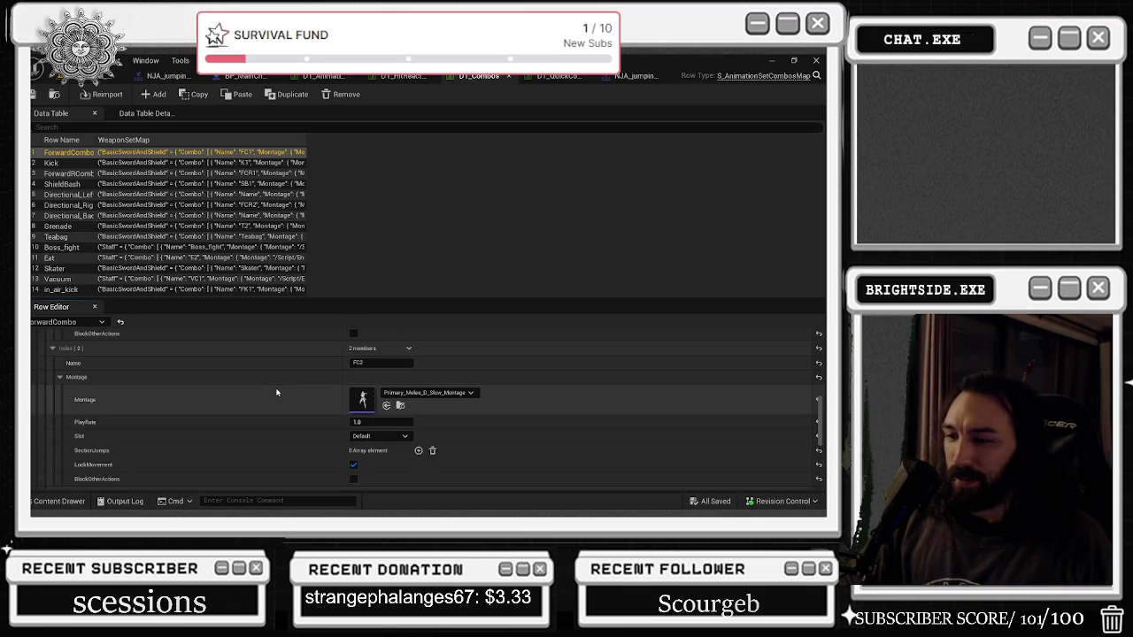
scroll(276, 392, "down", 1)
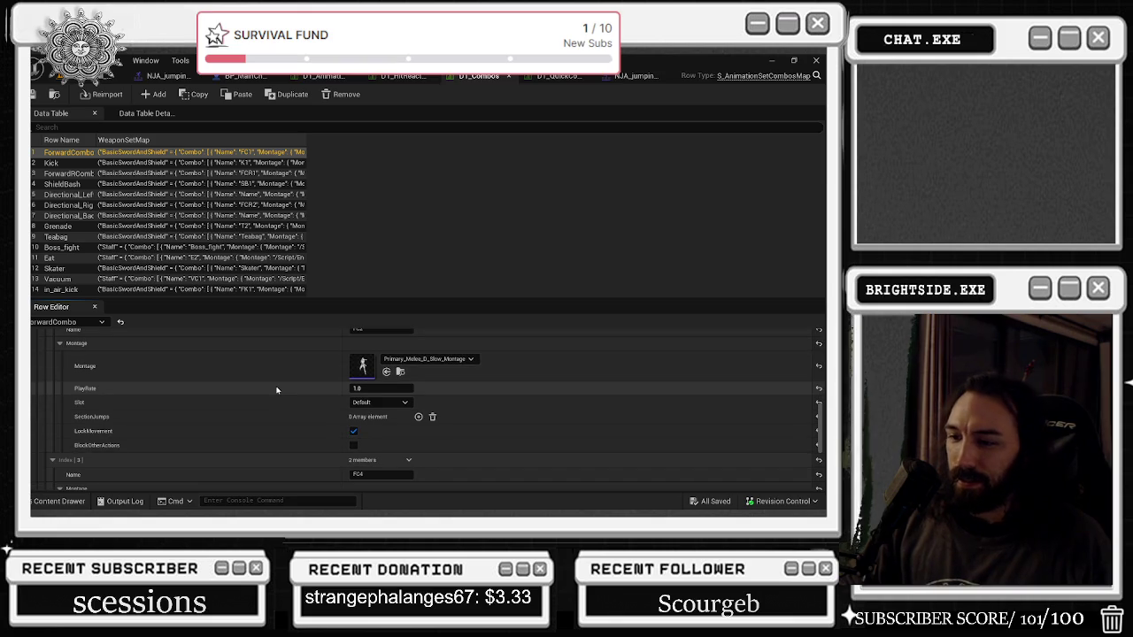
scroll(213, 402, "down", 2)
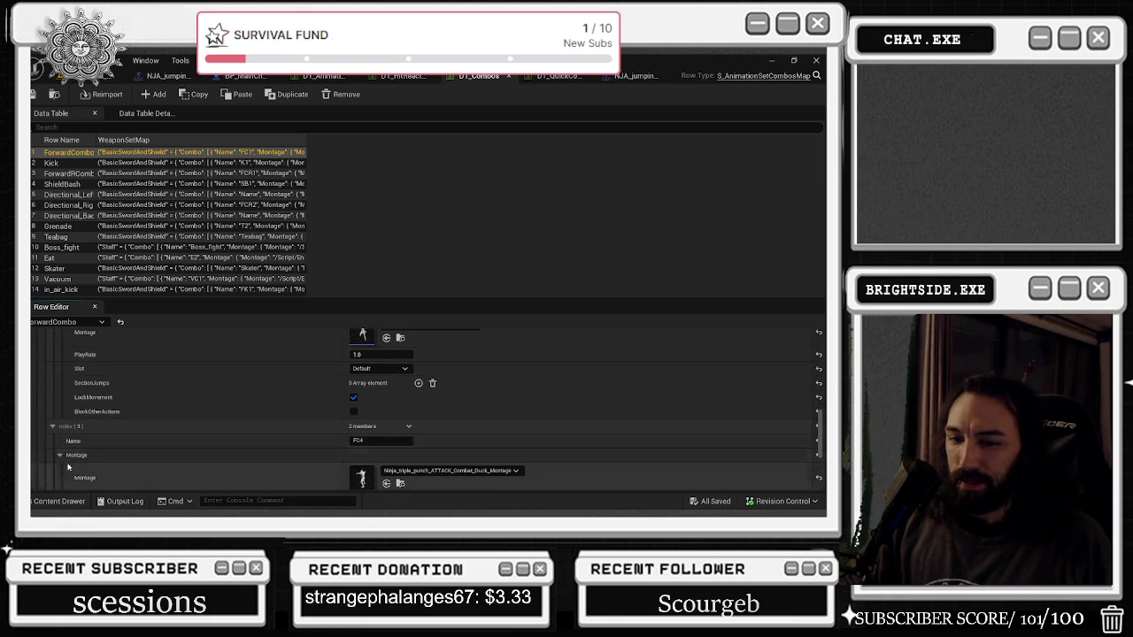
scroll(221, 398, "down", 1)
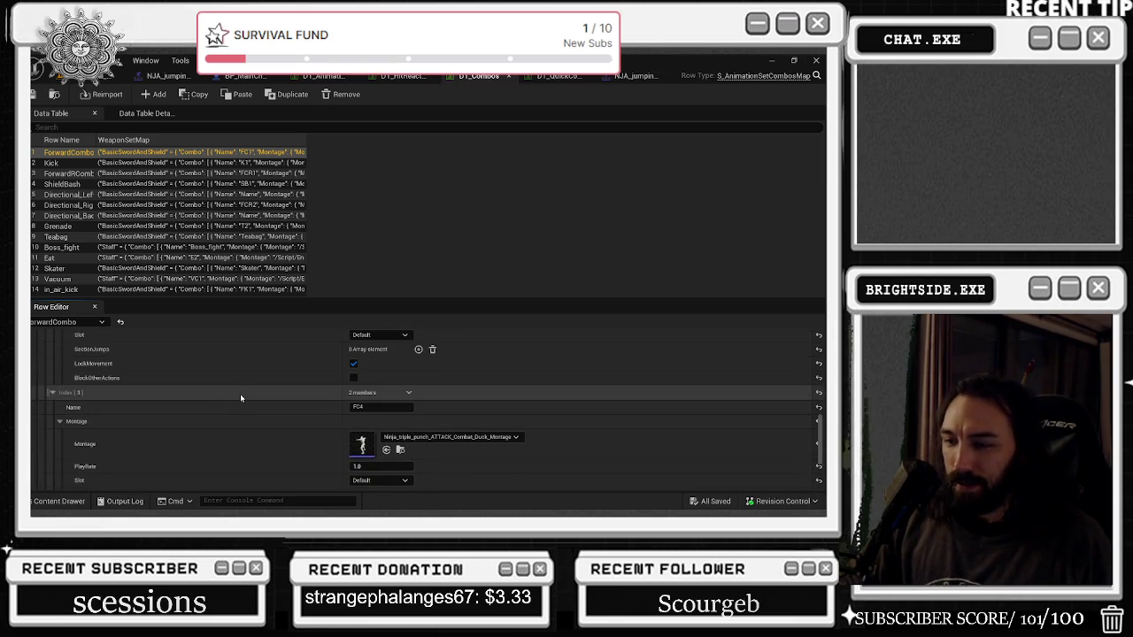
scroll(209, 429, "down", 3)
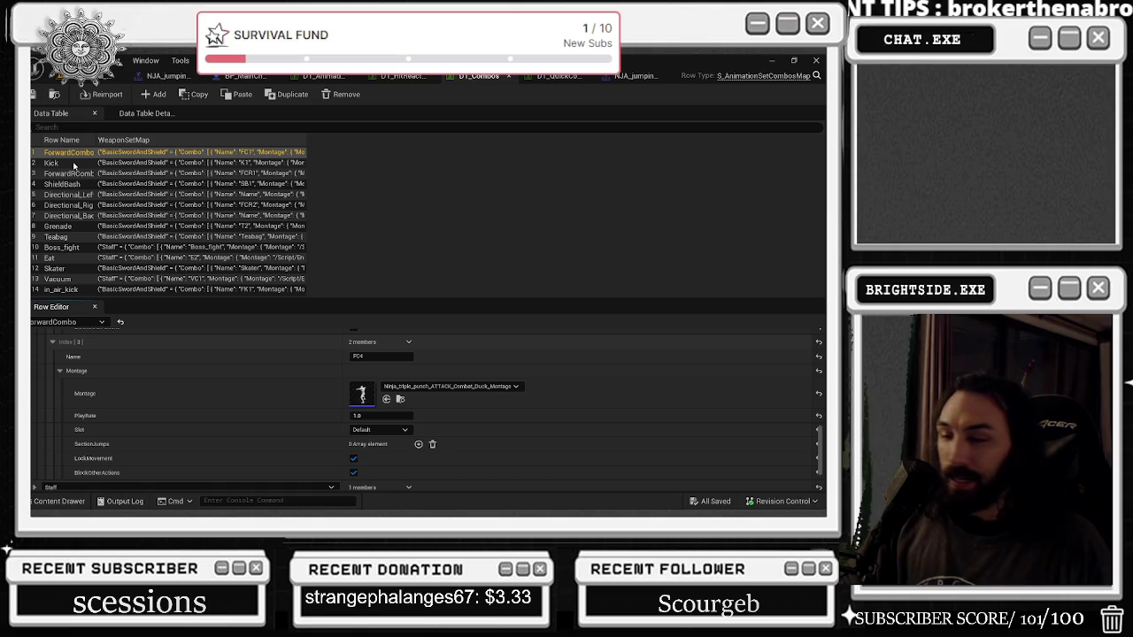
scroll(275, 426, "down", 2)
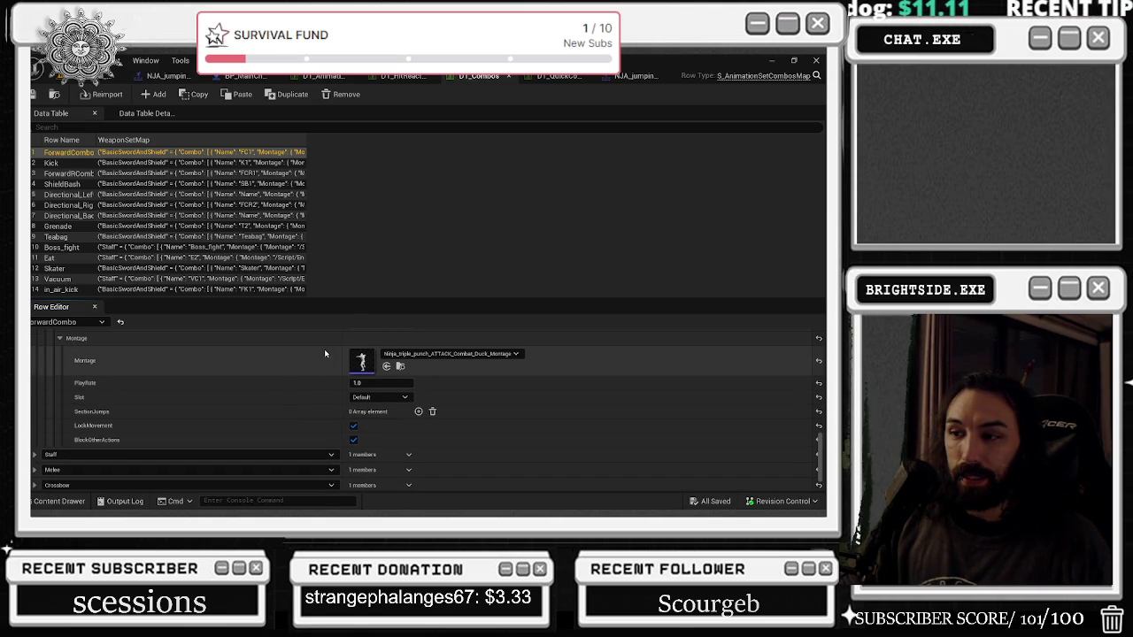
Step: Expand the Kick row's K6 entry and open NJA_jumping_kick_3_montage for editing
left_click(76, 163)
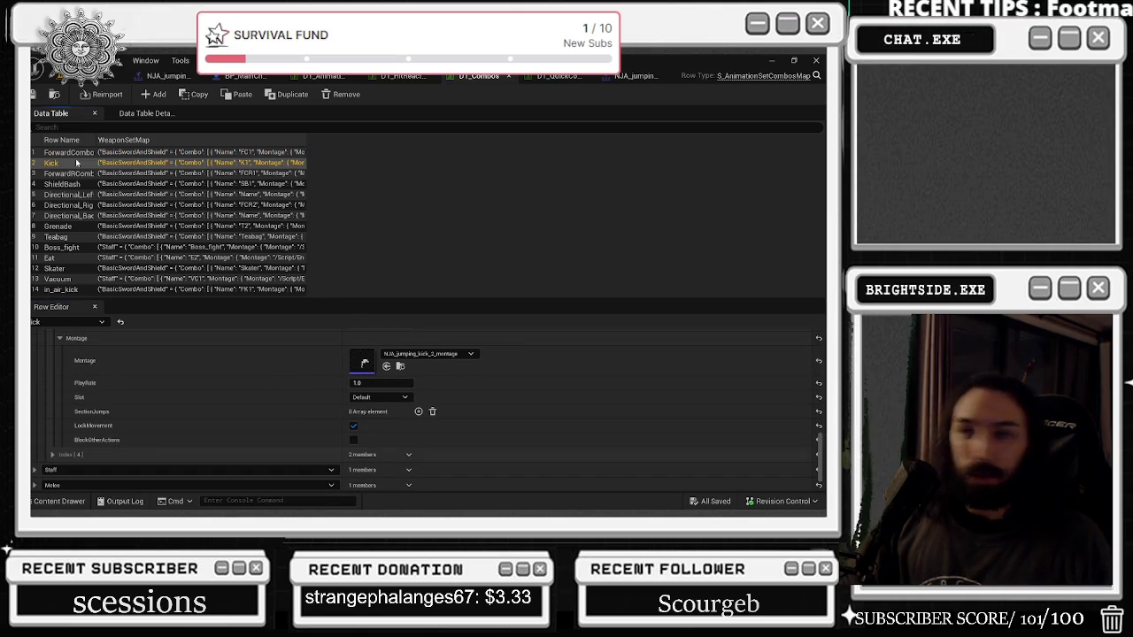
left_click(52, 454)
scroll(190, 416, "down", 1)
scroll(165, 399, "up", 3)
scroll(149, 427, "down", 3)
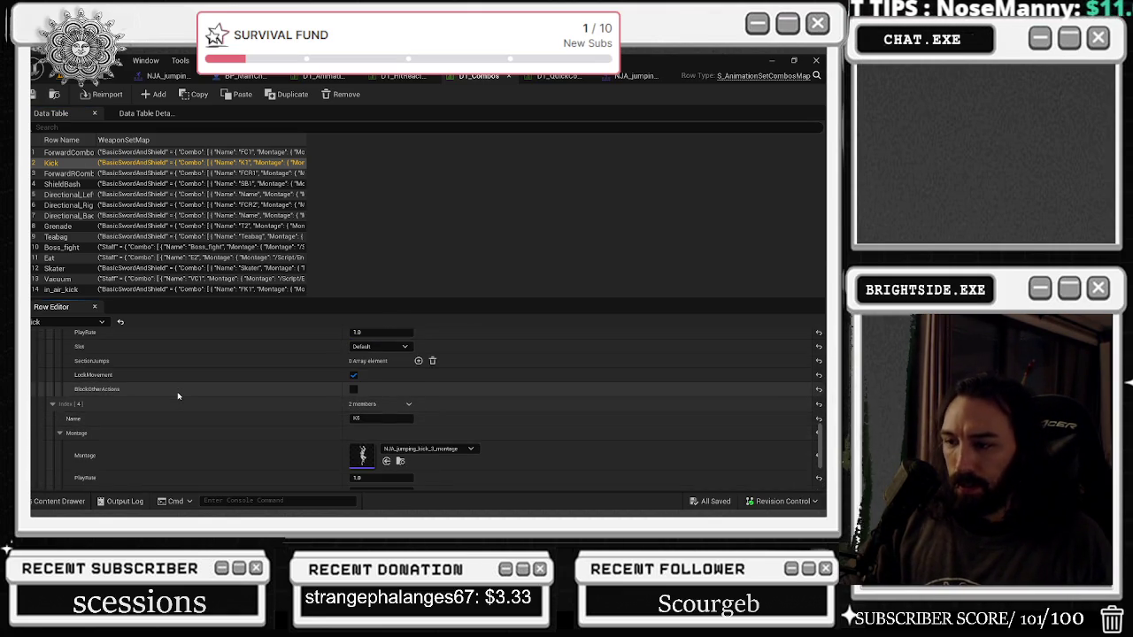
scroll(177, 396, "down", 3)
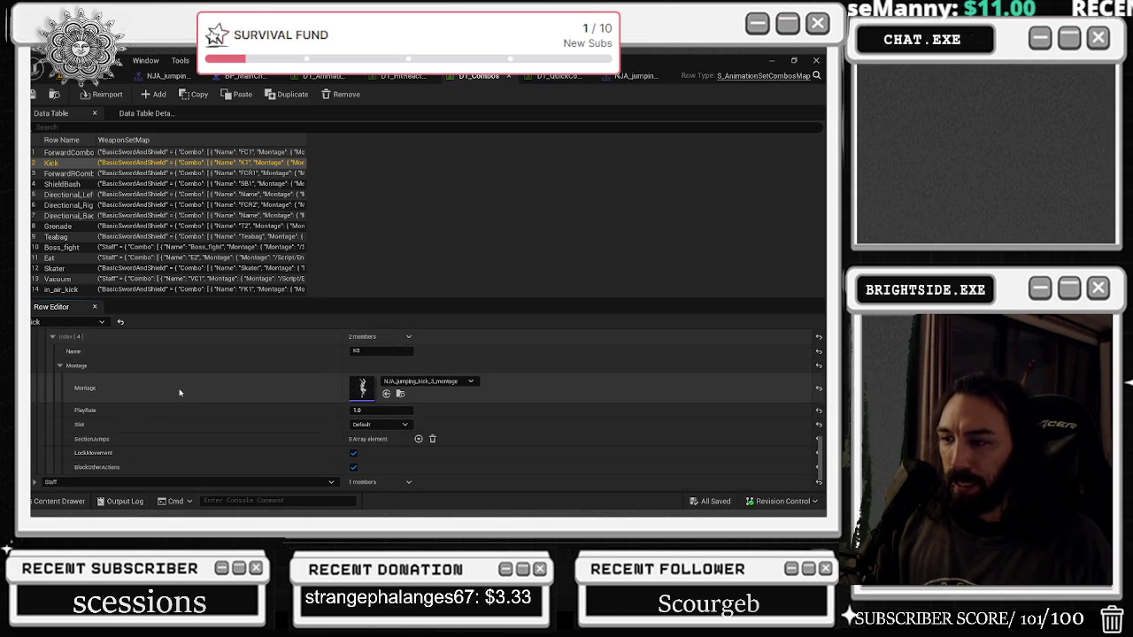
double_click(360, 387)
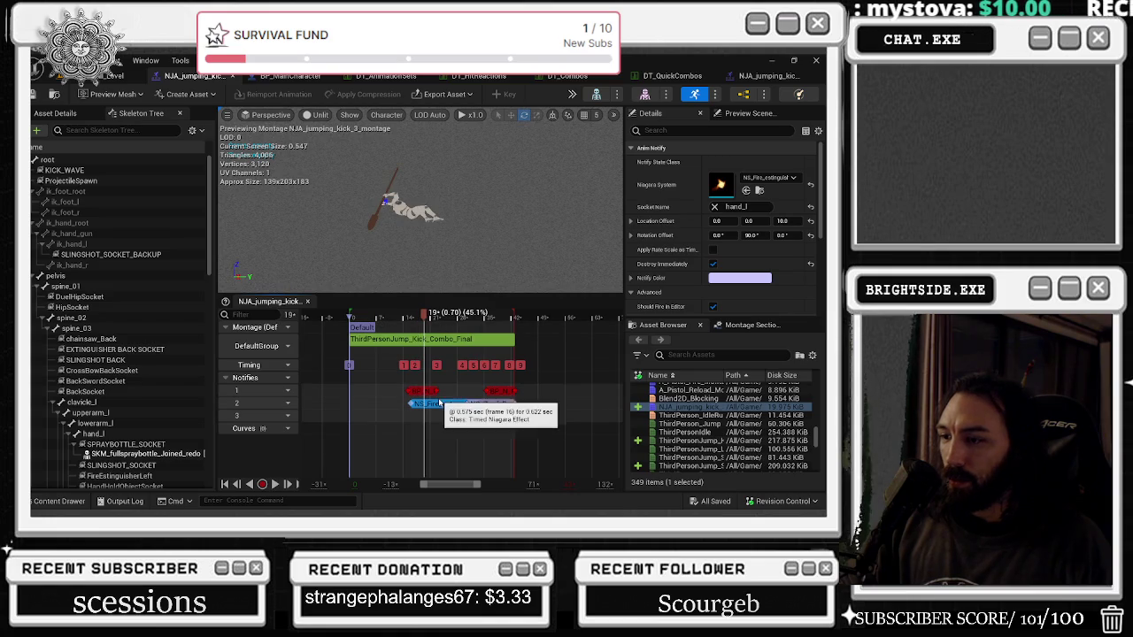
Step: Switch the hand_l Niagara notify to NS_GRENADE_RibbonTrail, preview it, and start a Play-In-Editor test
left_click(766, 178)
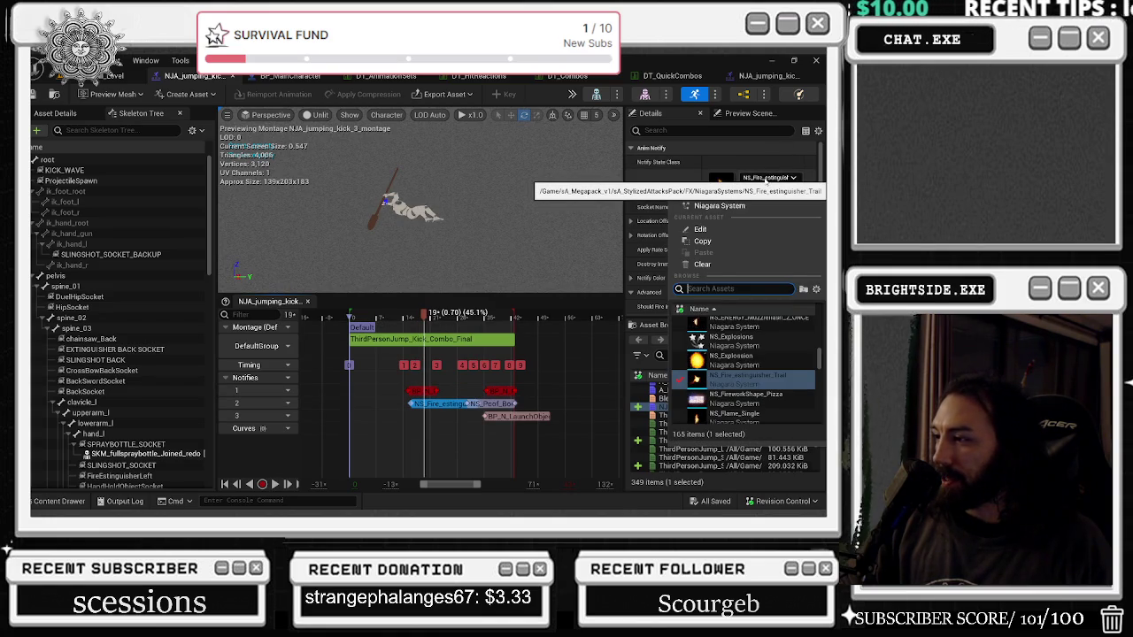
scroll(761, 371, "down", 1)
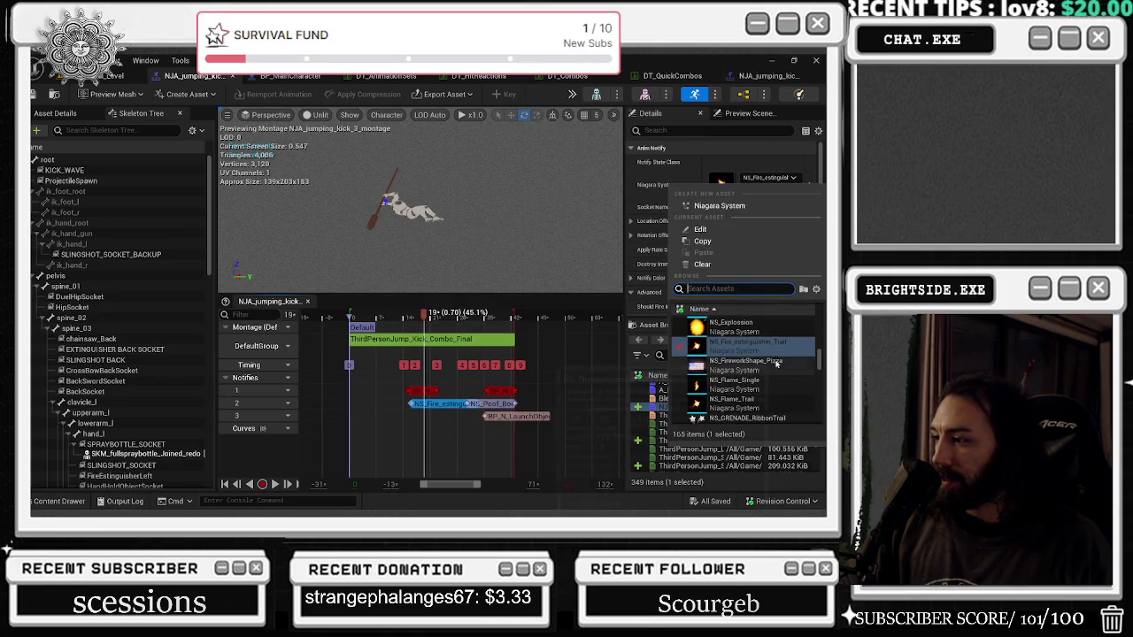
scroll(796, 335, "down", 1)
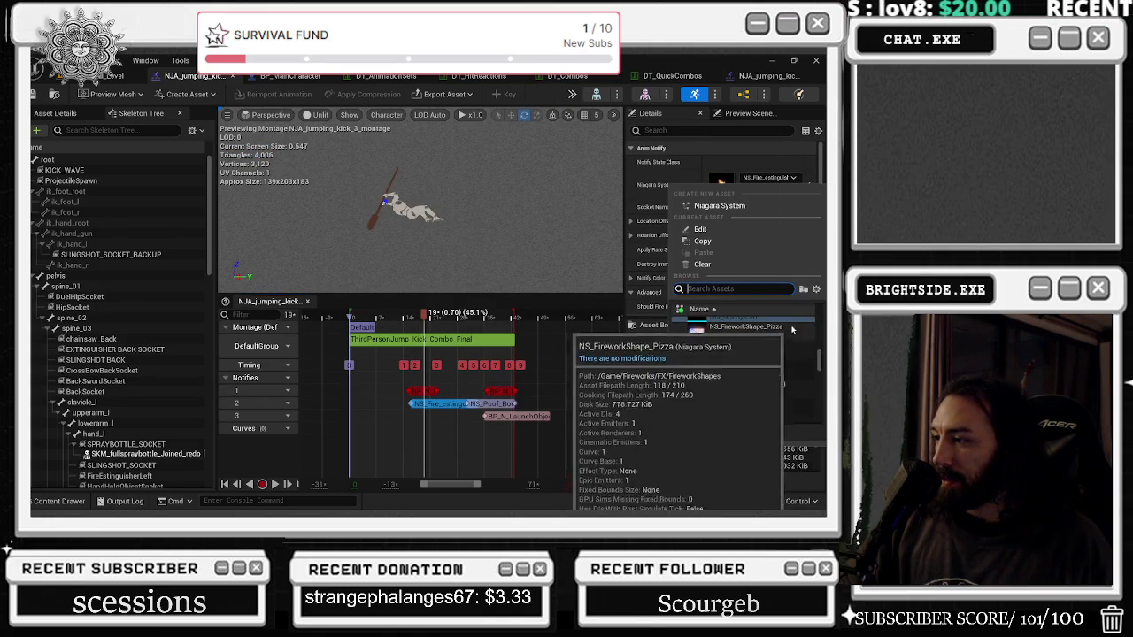
left_click(759, 390)
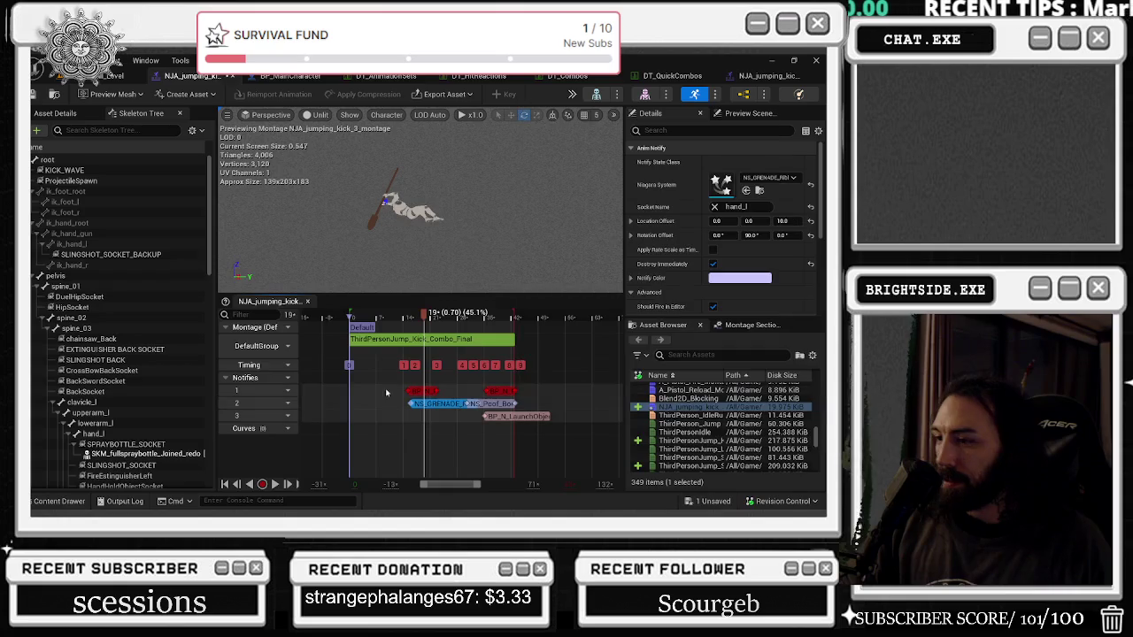
key("space")
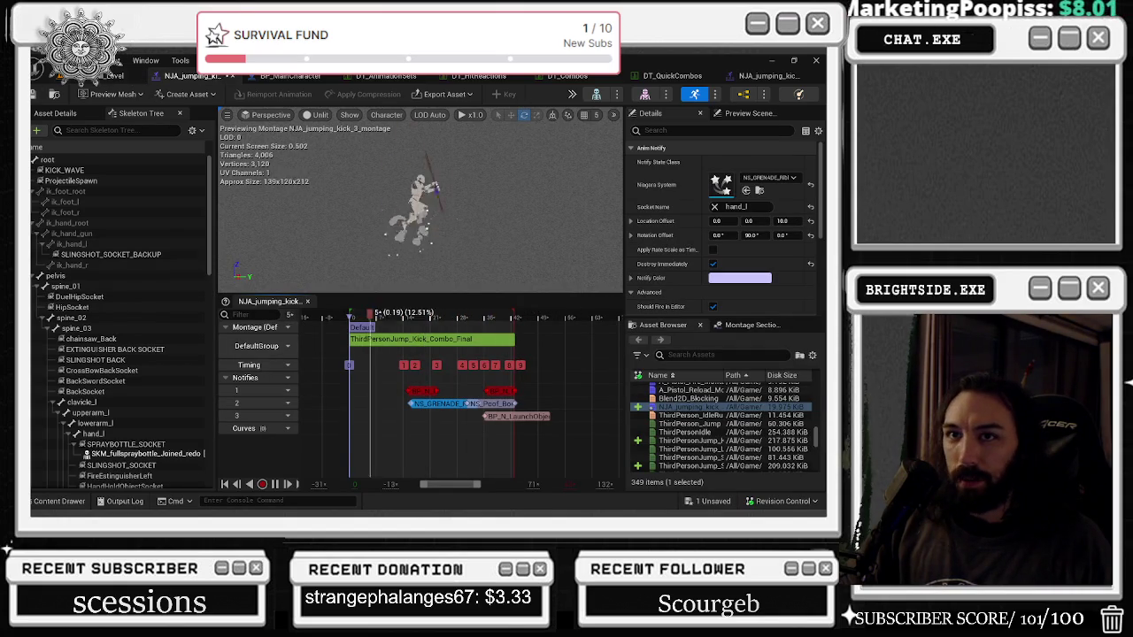
left_click(104, 75)
left_click(279, 94)
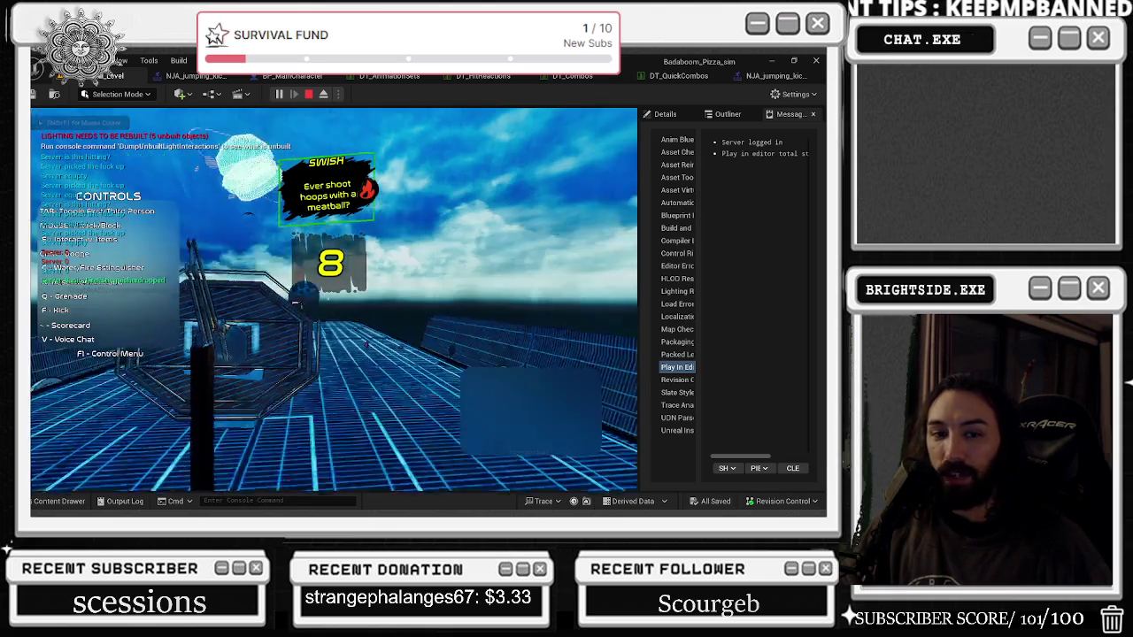
Step: Run the ninja at the Santa-hatted enemies to try the kick combo, then stop the session
key("w")
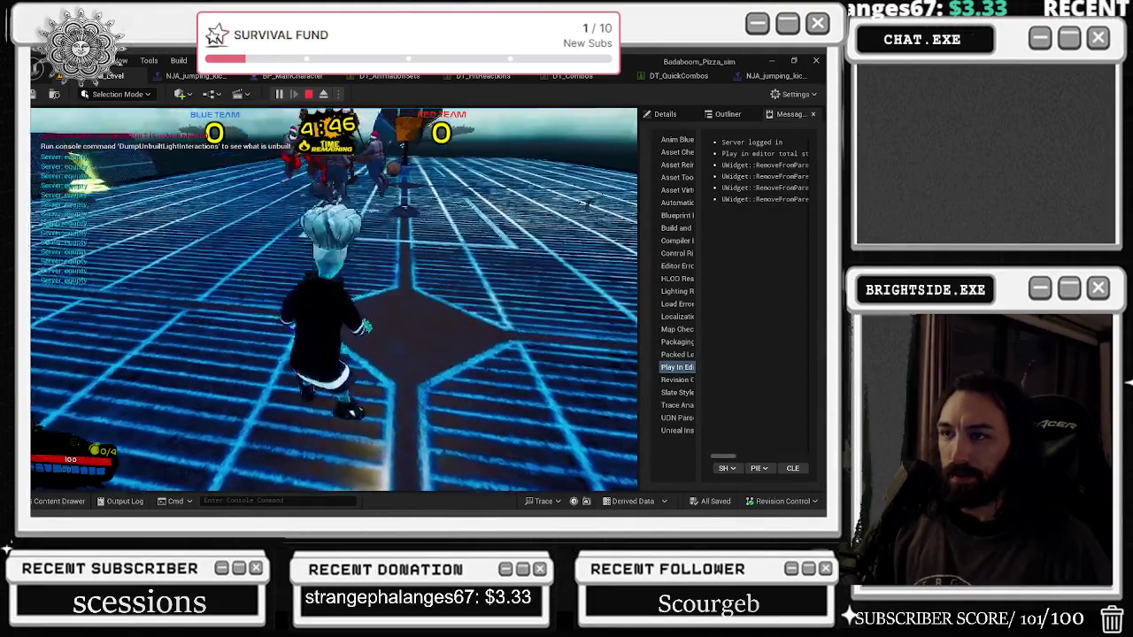
key("w")
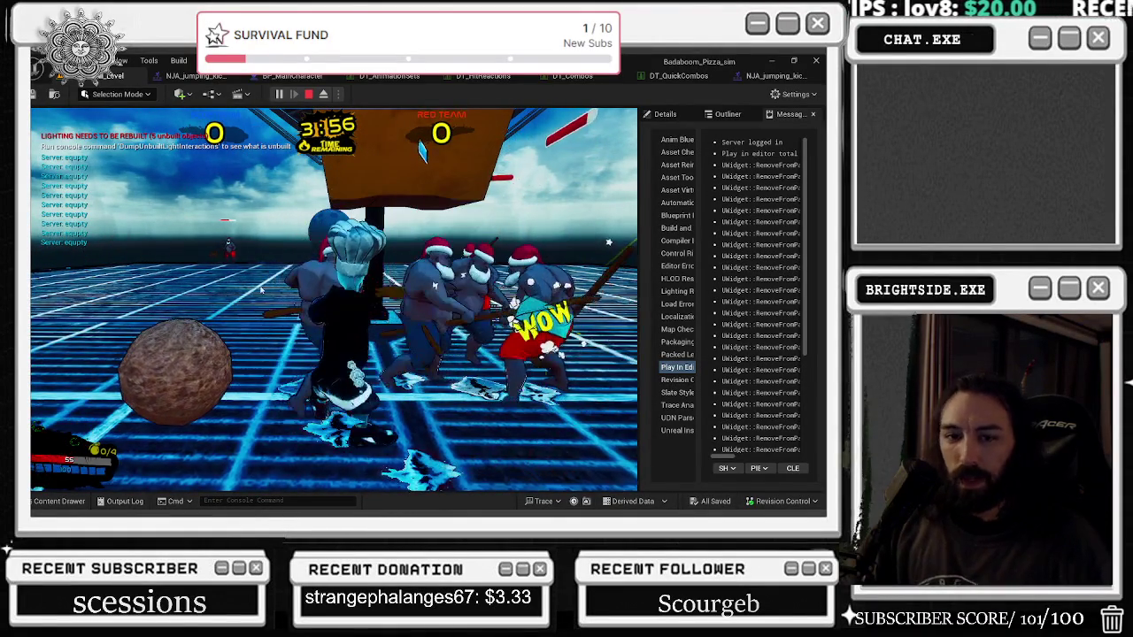
key("Escape")
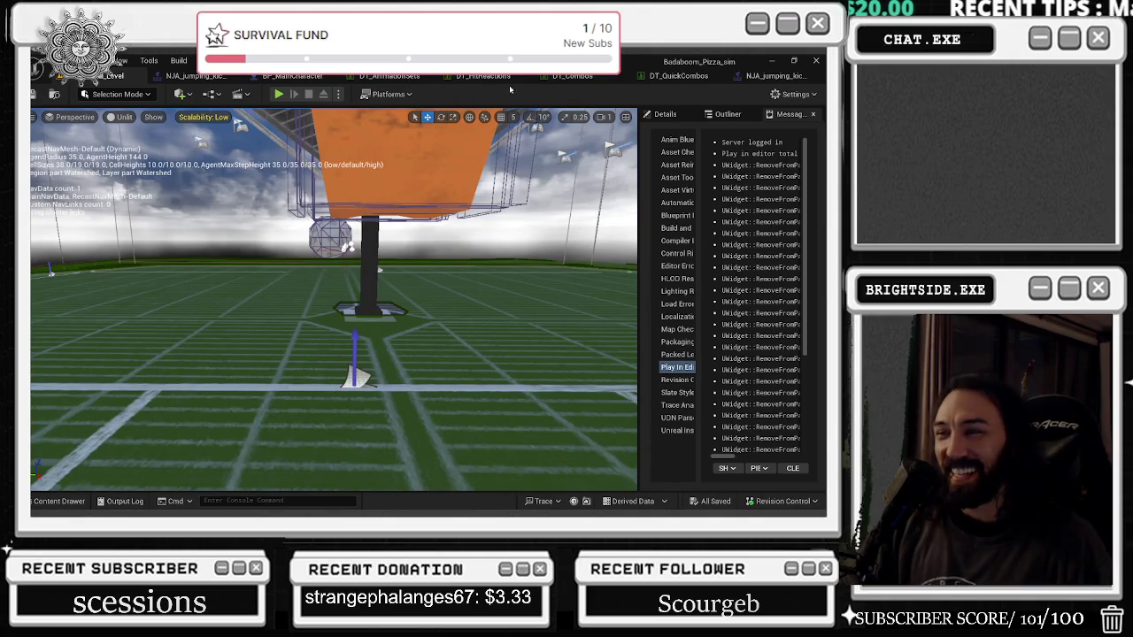
Step: Open NJA_jumping_kick_2_montage from the DT_Combos table and inspect its Kick_2 segment options
left_click(573, 75)
scroll(520, 409, "up", 3)
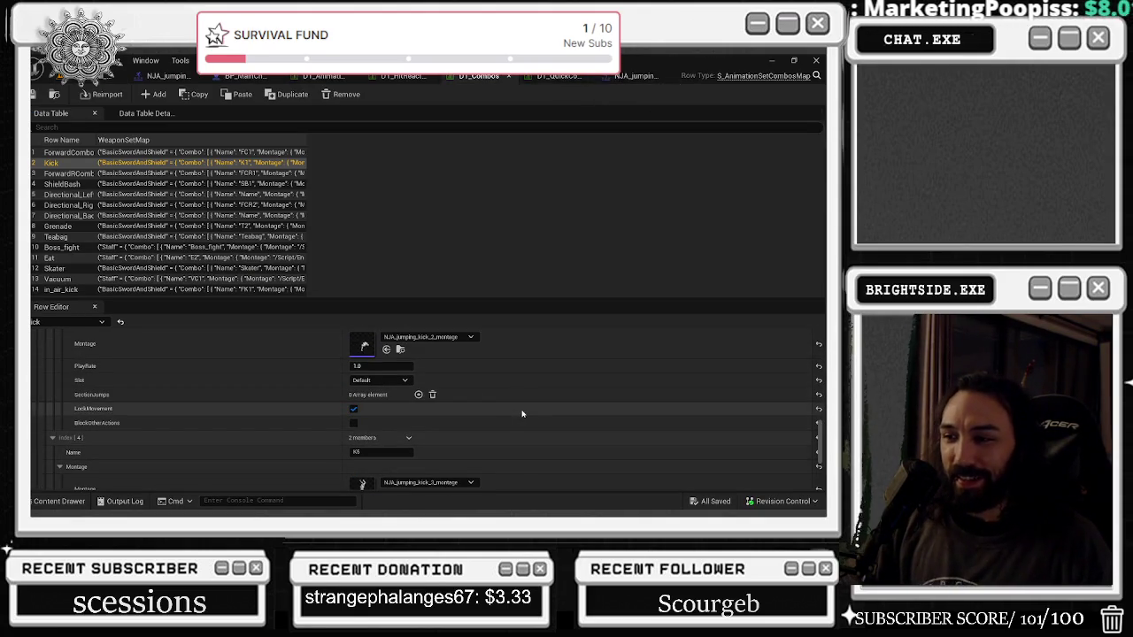
double_click(363, 345)
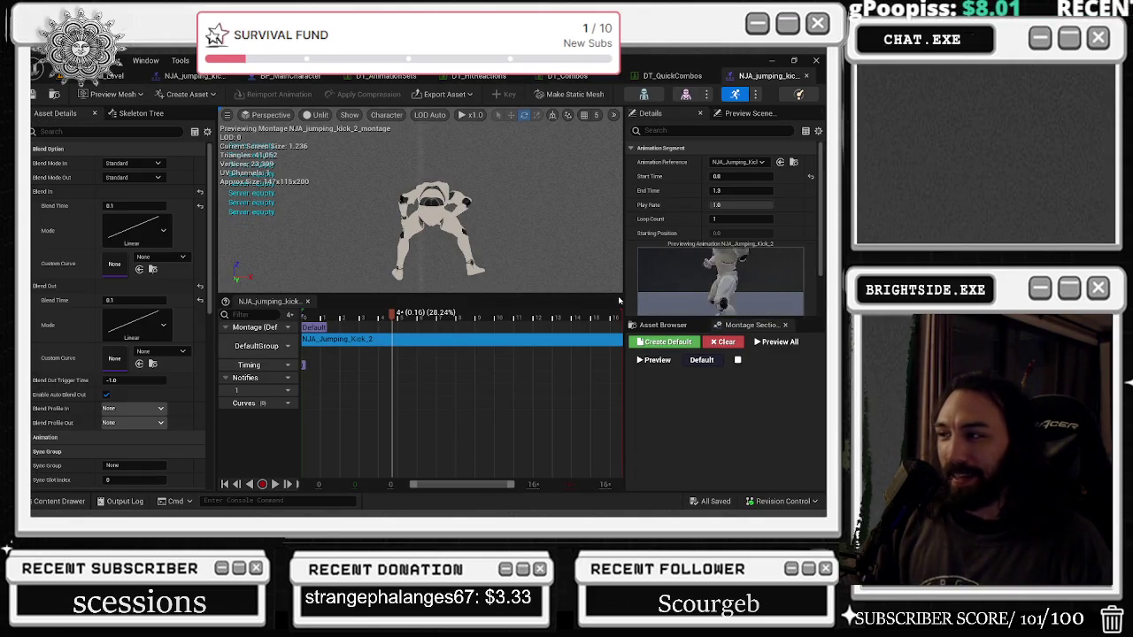
right_click(435, 342)
left_click(478, 373)
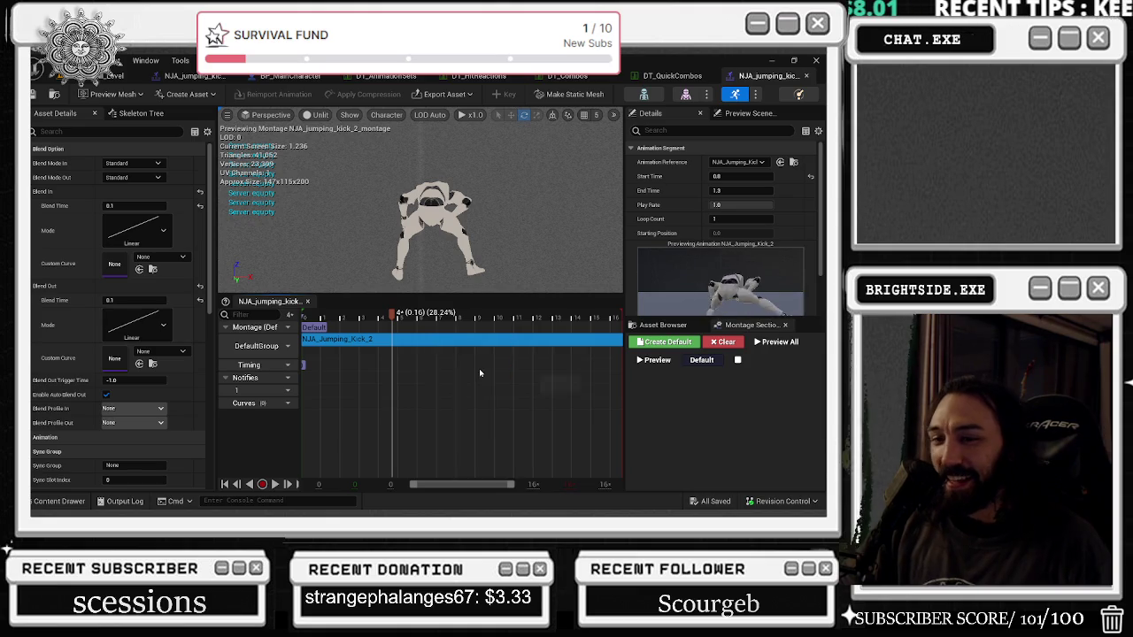
Step: Compare the DT_QuickCombos and DT_Combos tables, view the montage blend settings, then open NJA_Jumping_Kick_2
left_click(677, 78)
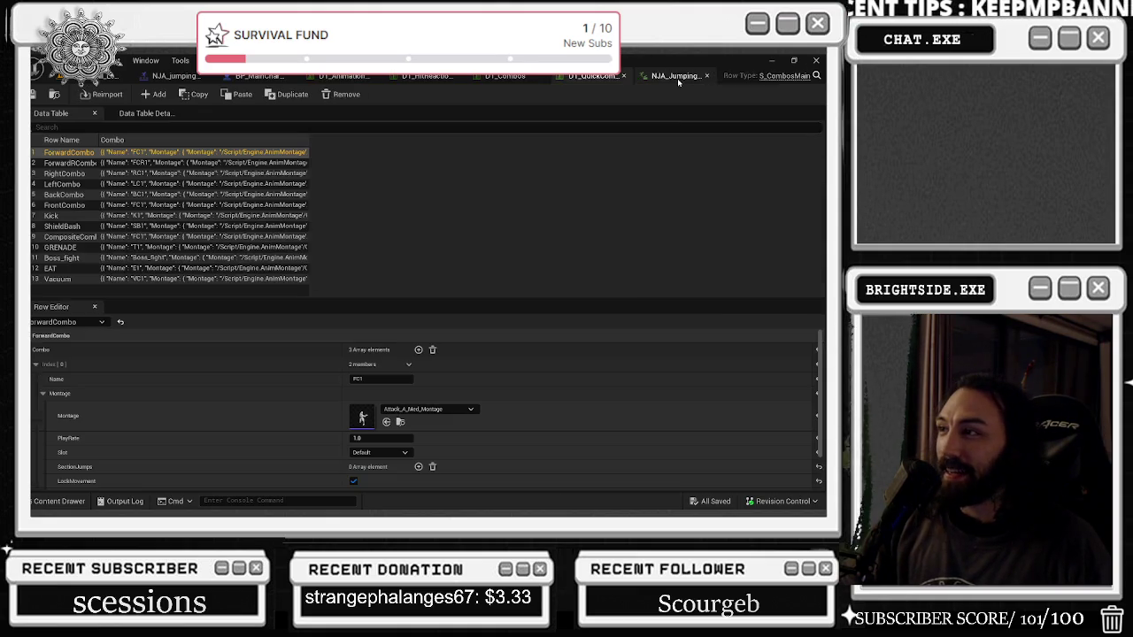
left_click(525, 80)
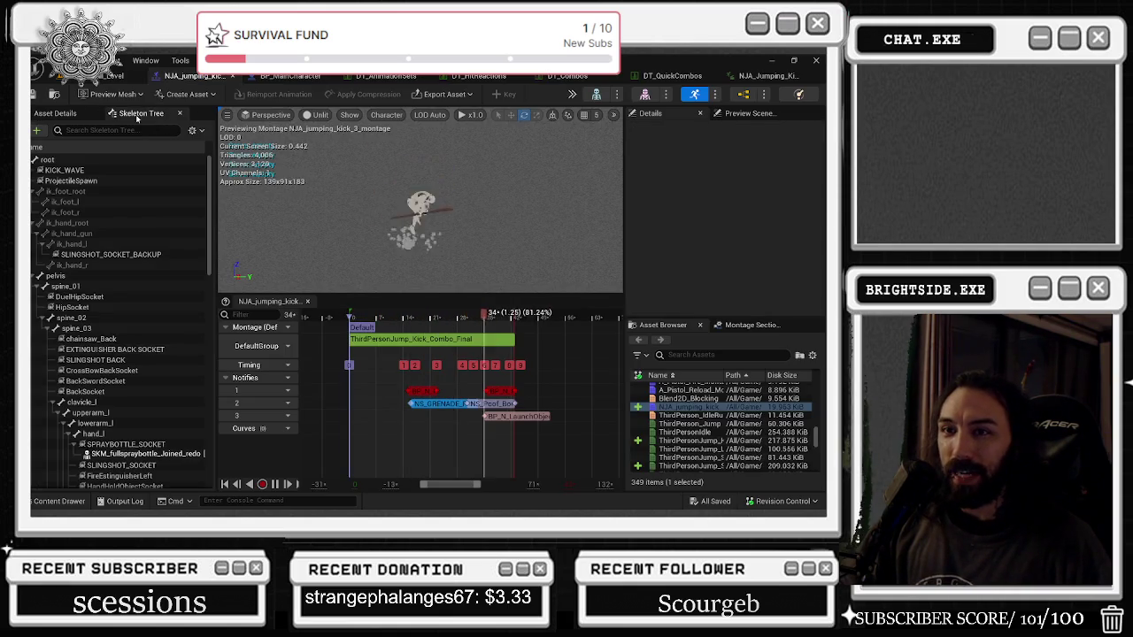
left_click(34, 113)
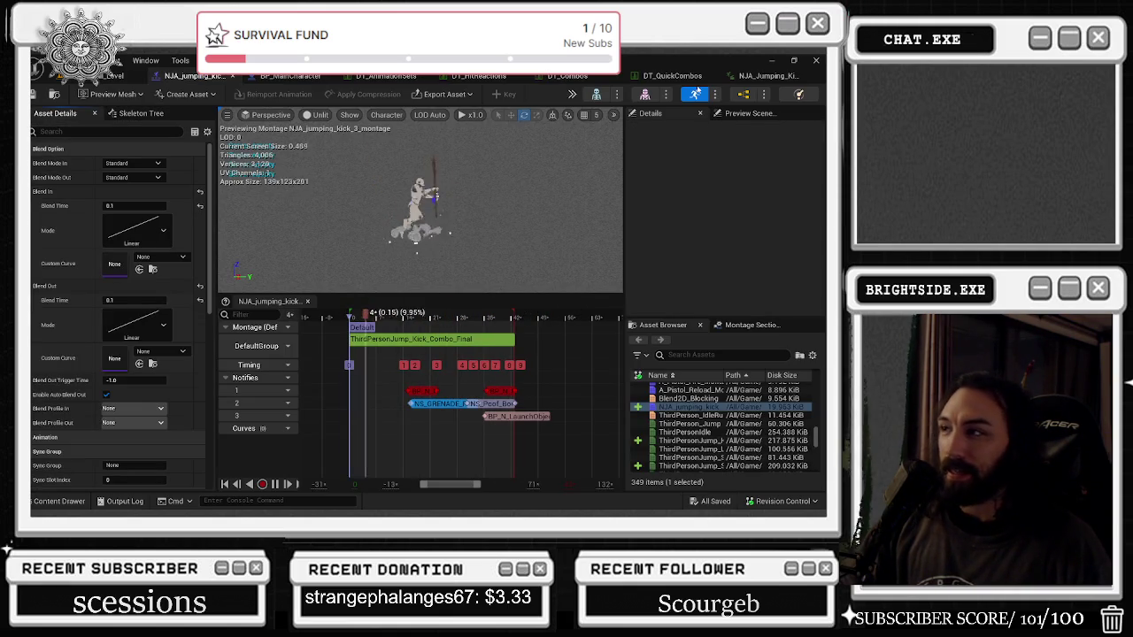
left_click(757, 75)
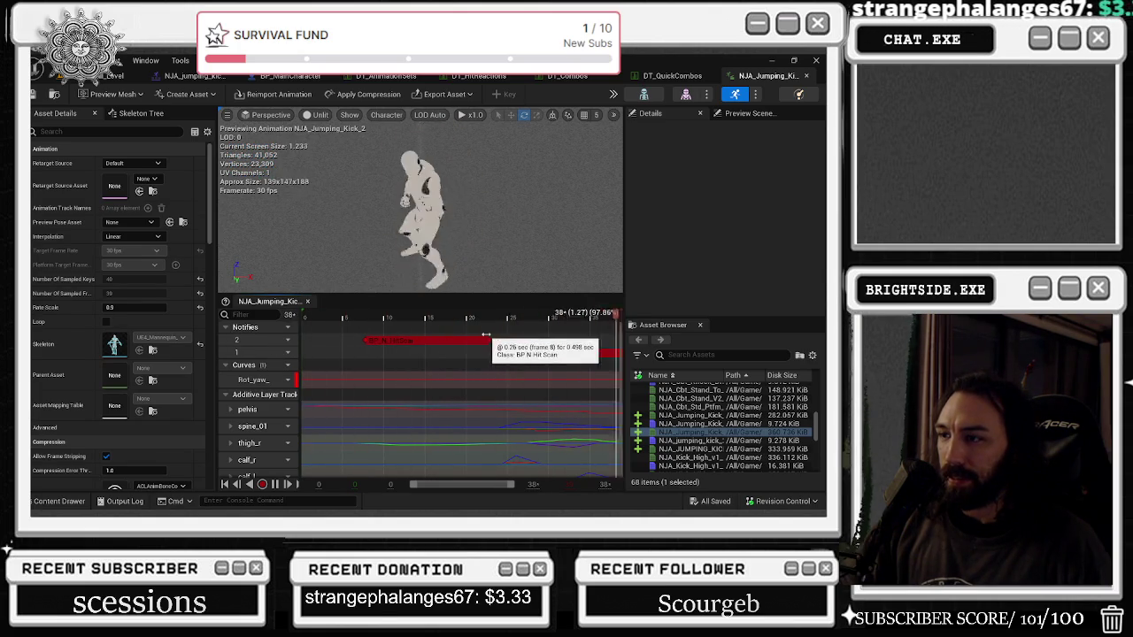
Step: Pause the preview and pull in the end of both BP_N_HitScan notify windows
key("space")
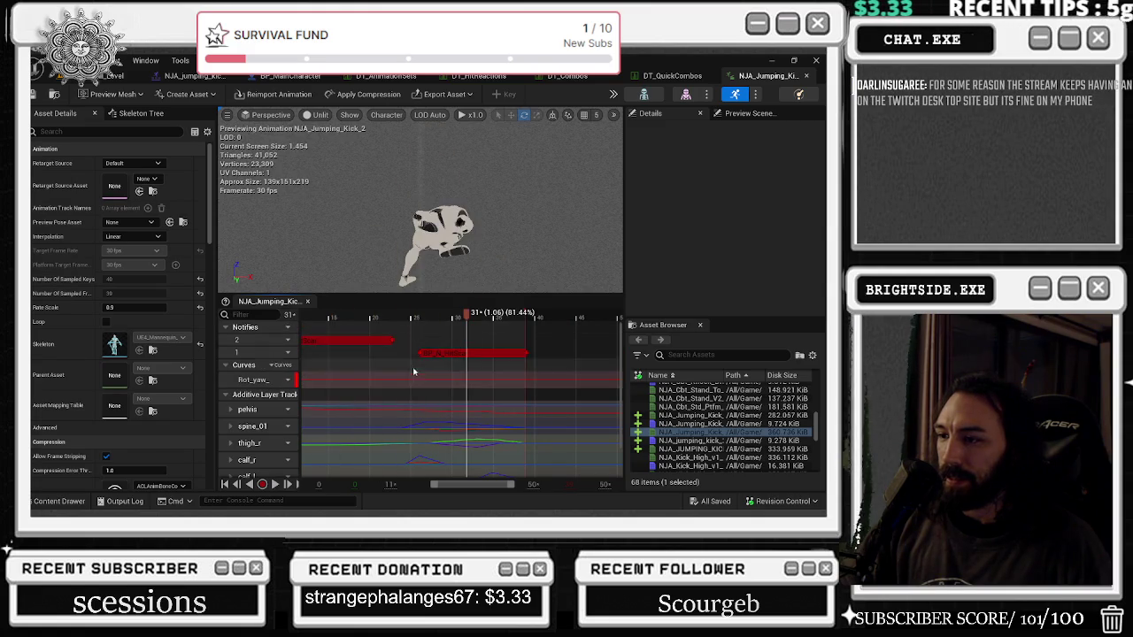
left_click(426, 354)
left_click_drag(527, 353, 520, 354)
left_click_drag(336, 317, 393, 324)
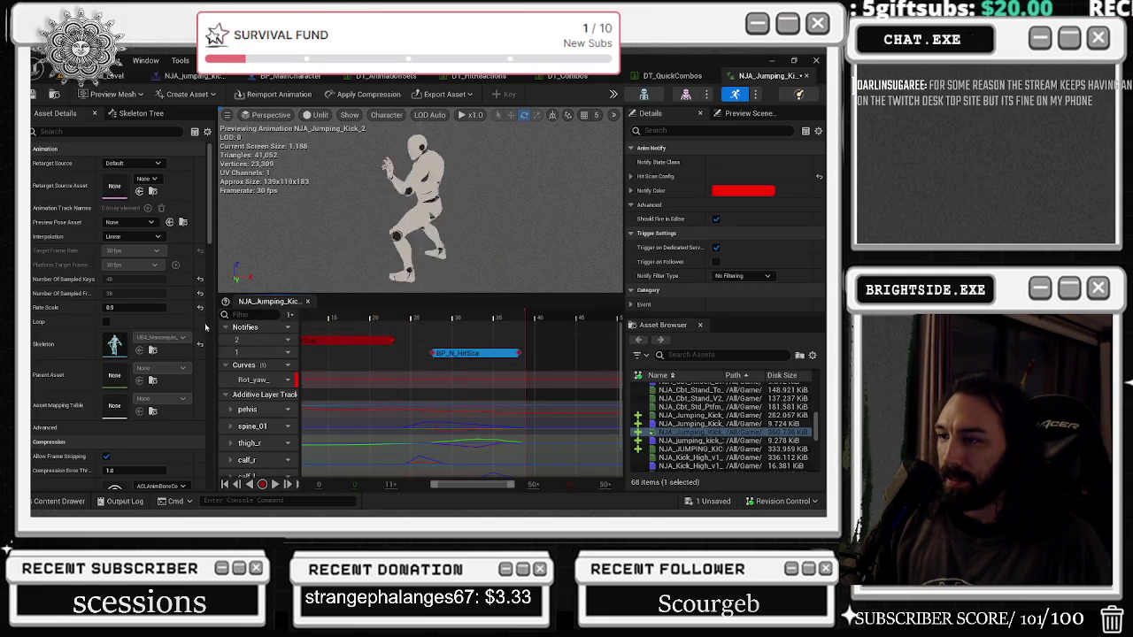
left_click(309, 338)
key("space")
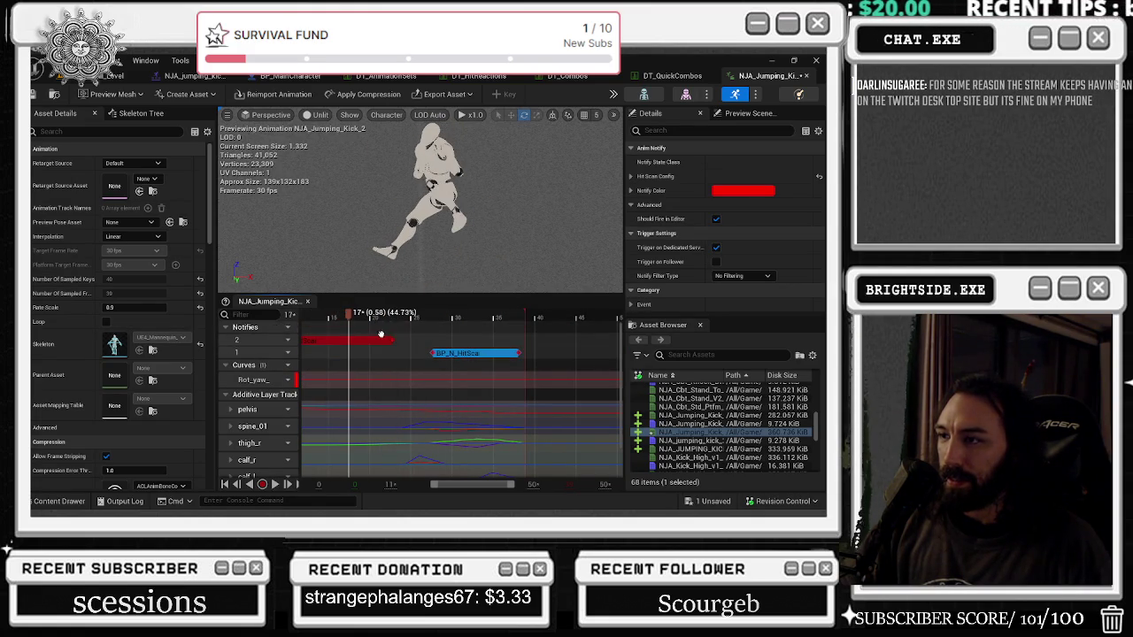
left_click_drag(393, 342, 364, 342)
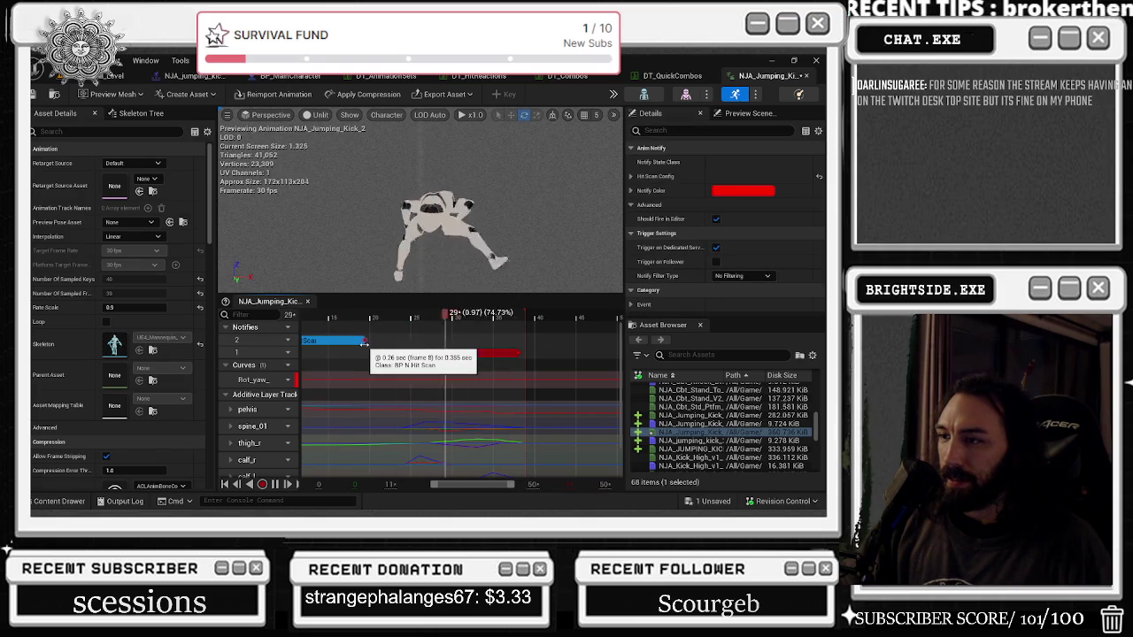
left_click(478, 351)
Step: Select the row-1 hit-scan notify, collapse its Advanced section and review its Event settings
left_click(516, 352)
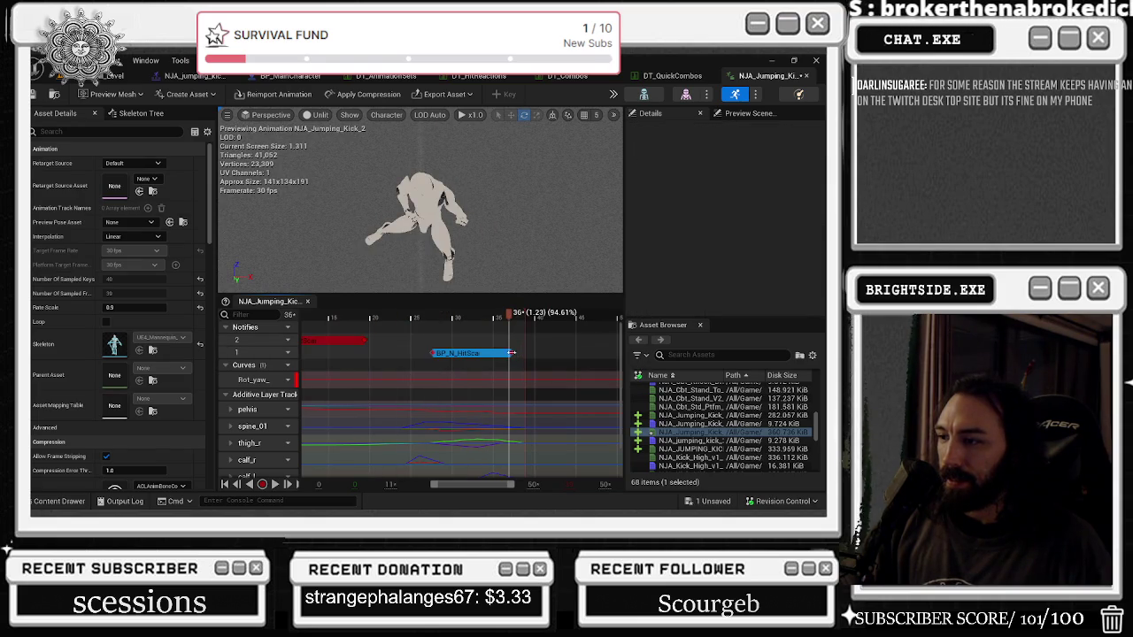
left_click(466, 352)
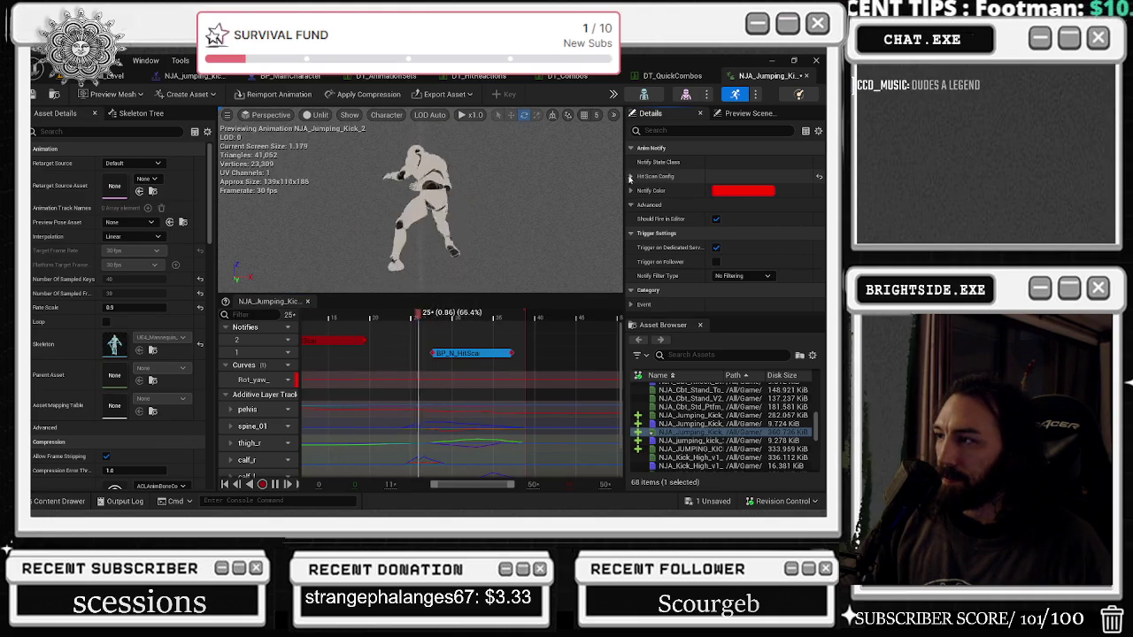
left_click(629, 204)
left_click(633, 289)
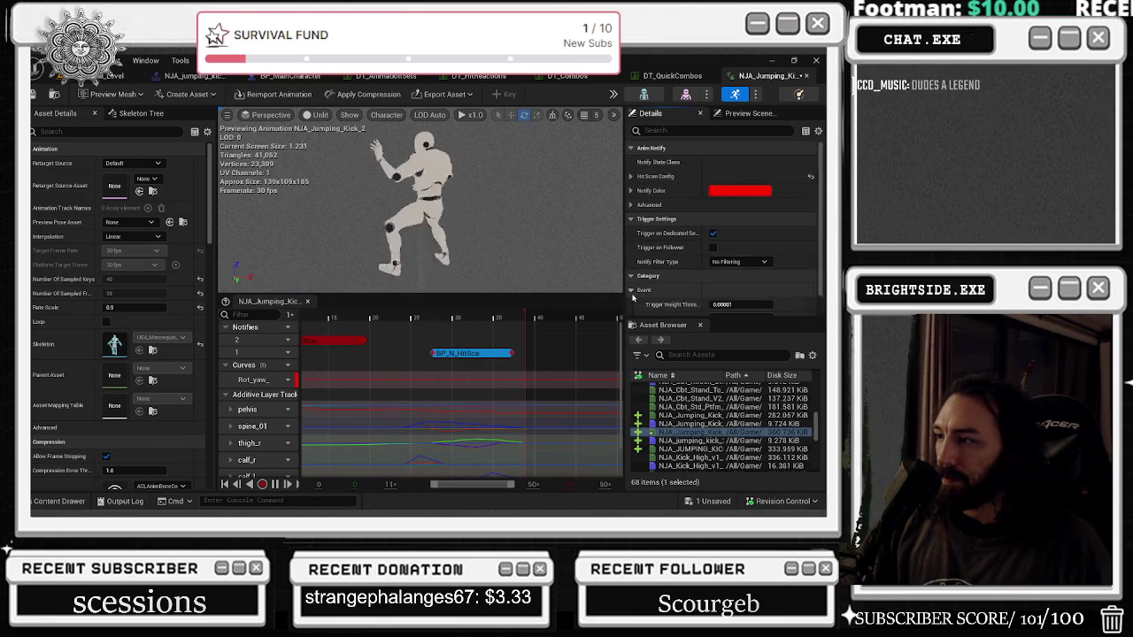
scroll(643, 289, "down", 1)
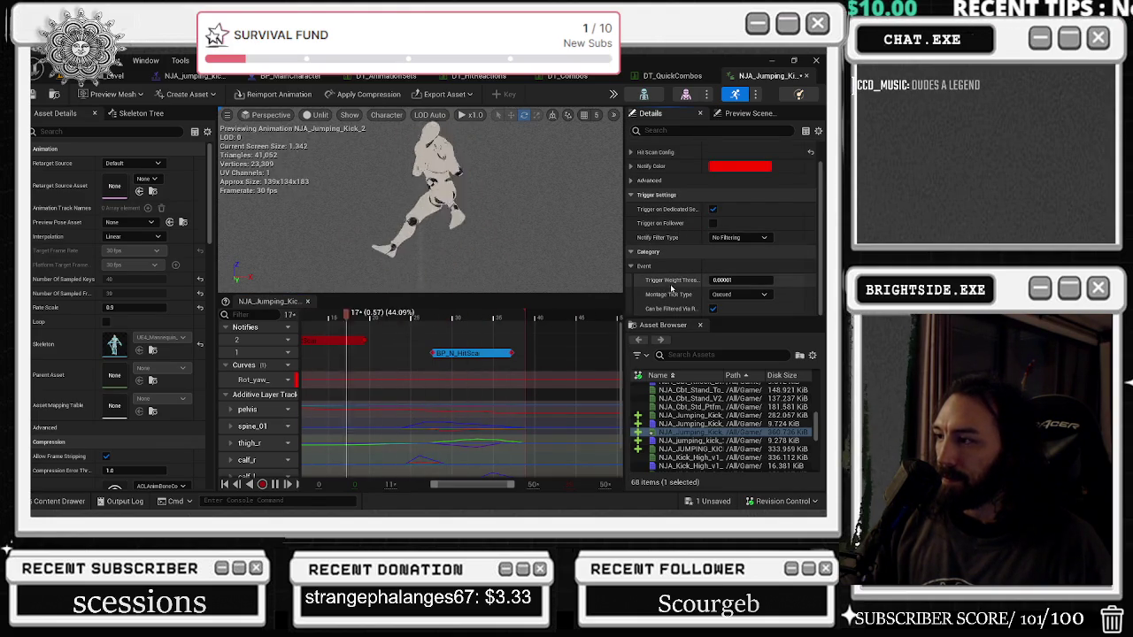